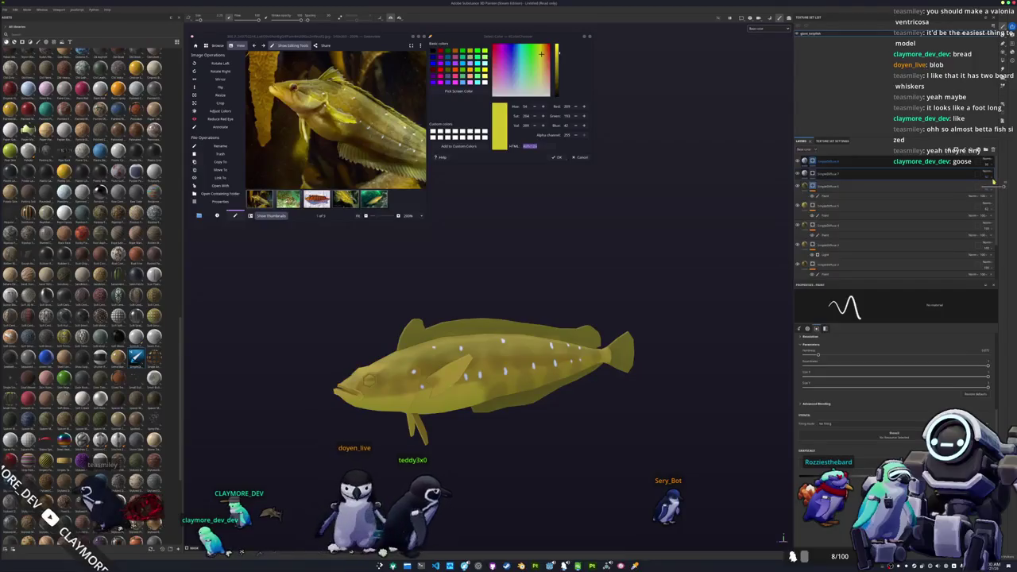
Toggle the spots layer, check the top fill layer's settings, then select the paint layer.
{"action": "left_click", "coordinate": [990, 186]}
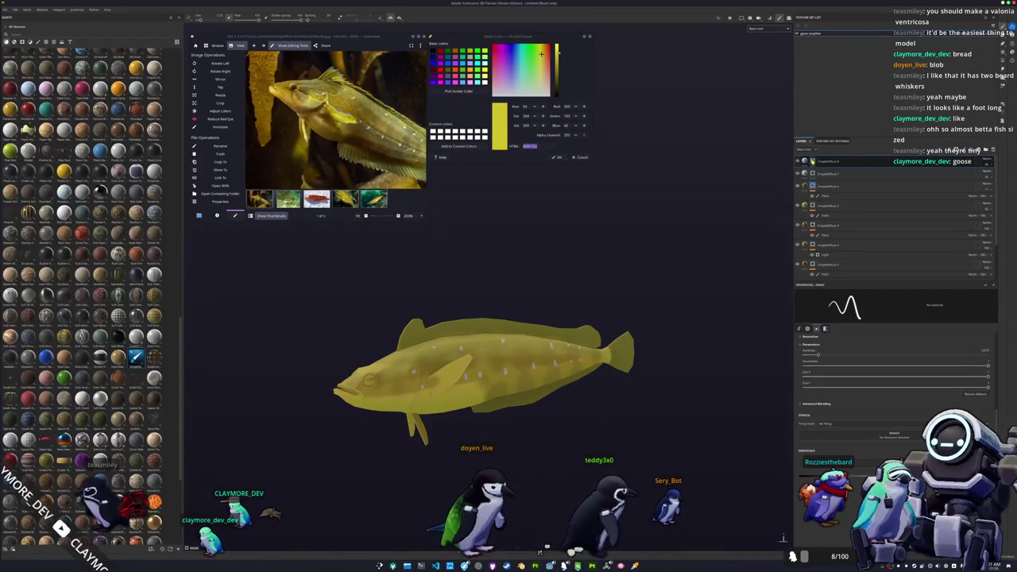
{"action": "left_click", "coordinate": [805, 161]}
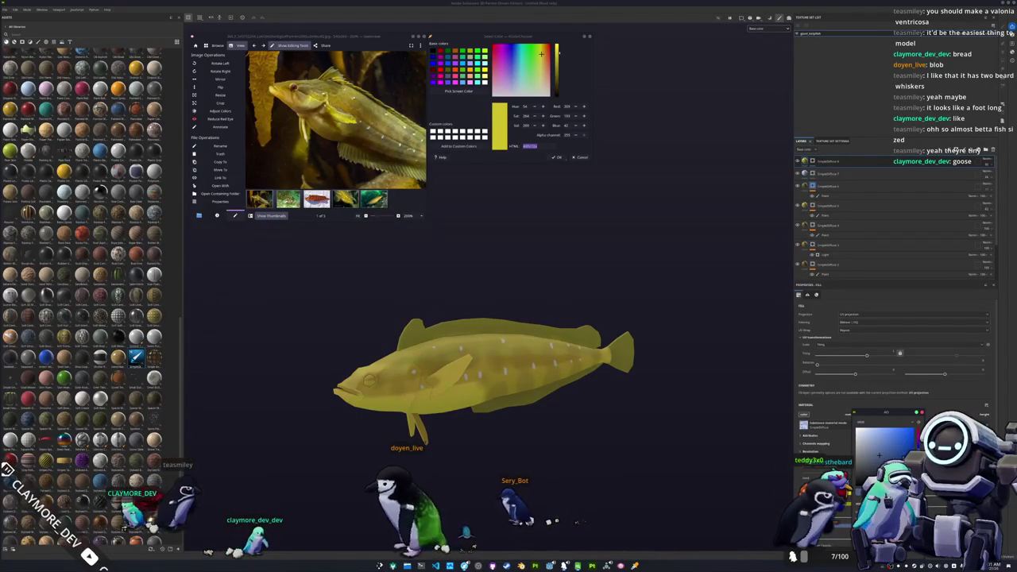
{"action": "left_click", "coordinate": [806, 172]}
{"action": "scroll", "coordinate": [429, 355], "scroll_direction": "up", "scroll_amount": 3}
Turn the fish's head toward the viewer and enlarge the brush.
{"action": "left_click_drag", "start_coordinate": [430, 355], "coordinate": [462, 348]}
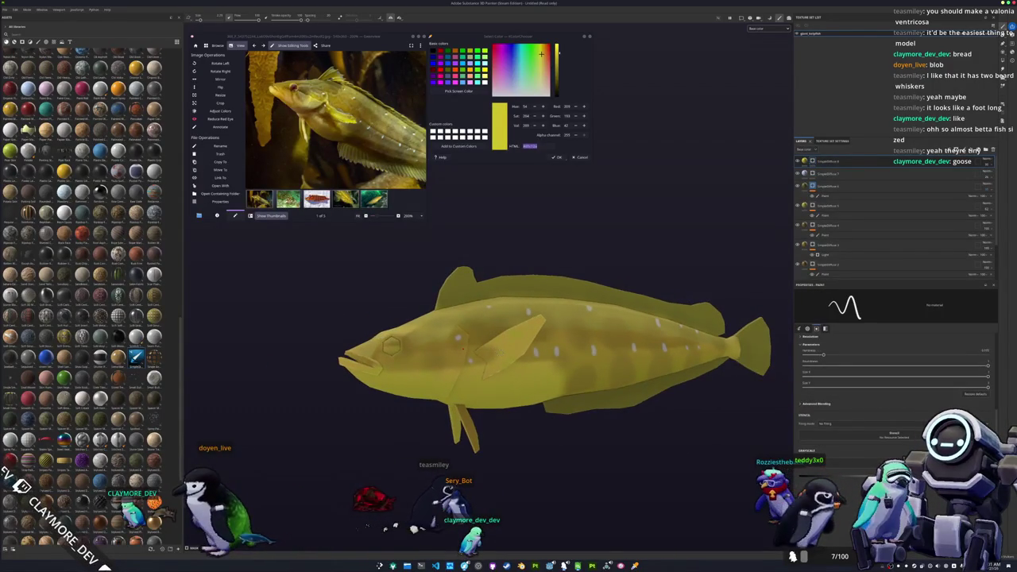
{"action": "key", "text": "bracketright"}
{"action": "key", "text": "bracketright"}
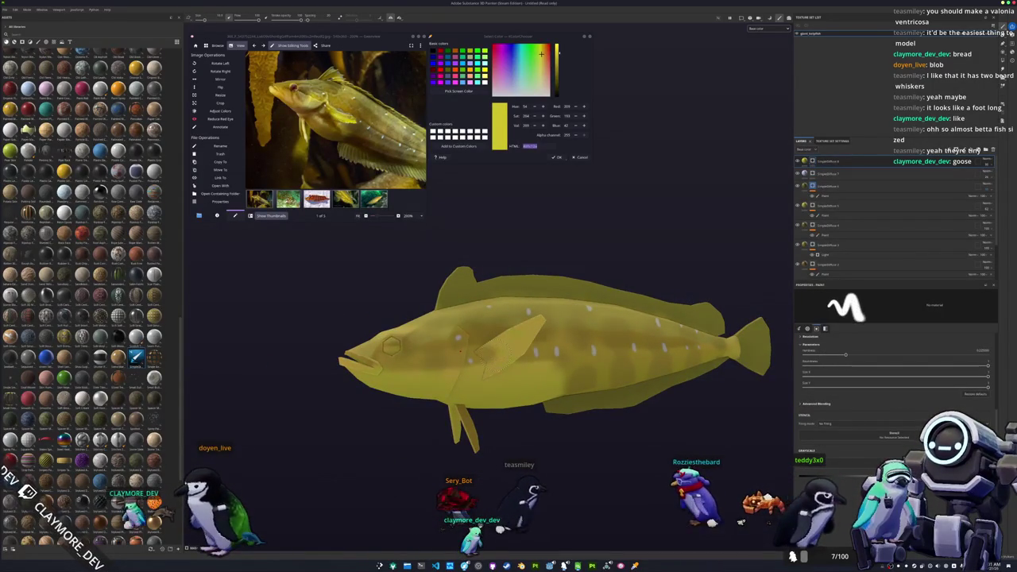
{"action": "scroll", "coordinate": [391, 345], "scroll_direction": "up", "scroll_amount": 3}
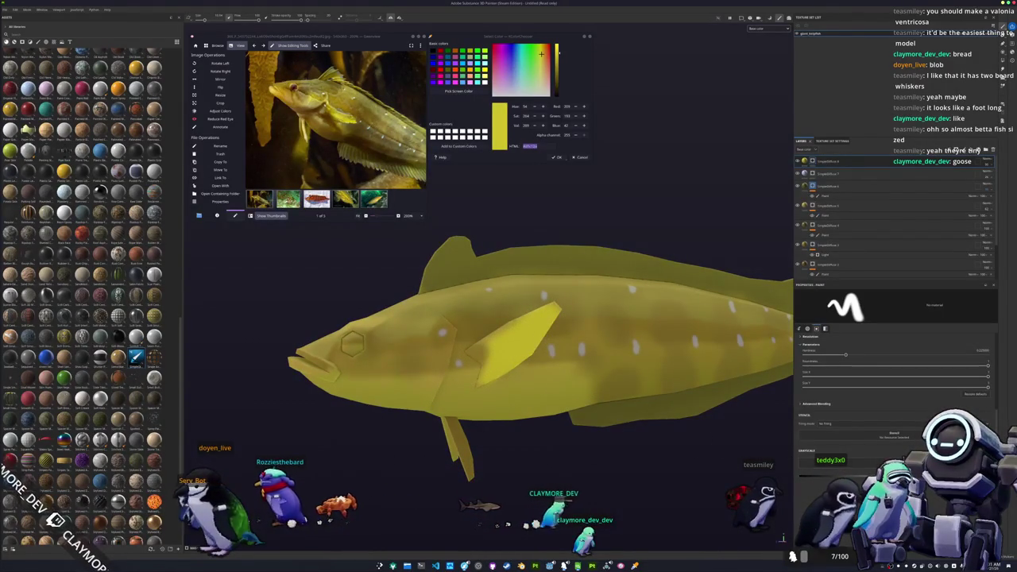
Lower the top layer's opacity to darken the lighter fin patches.
{"action": "mouse_move", "coordinate": [419, 411]}
{"action": "left_mouse_down"}
{"action": "mouse_move", "coordinate": [487, 441]}
{"action": "mouse_move", "coordinate": [446, 435]}
{"action": "mouse_move", "coordinate": [469, 429]}
{"action": "left_mouse_up"}
{"action": "left_click_drag", "start_coordinate": [402, 425], "coordinate": [398, 387]}
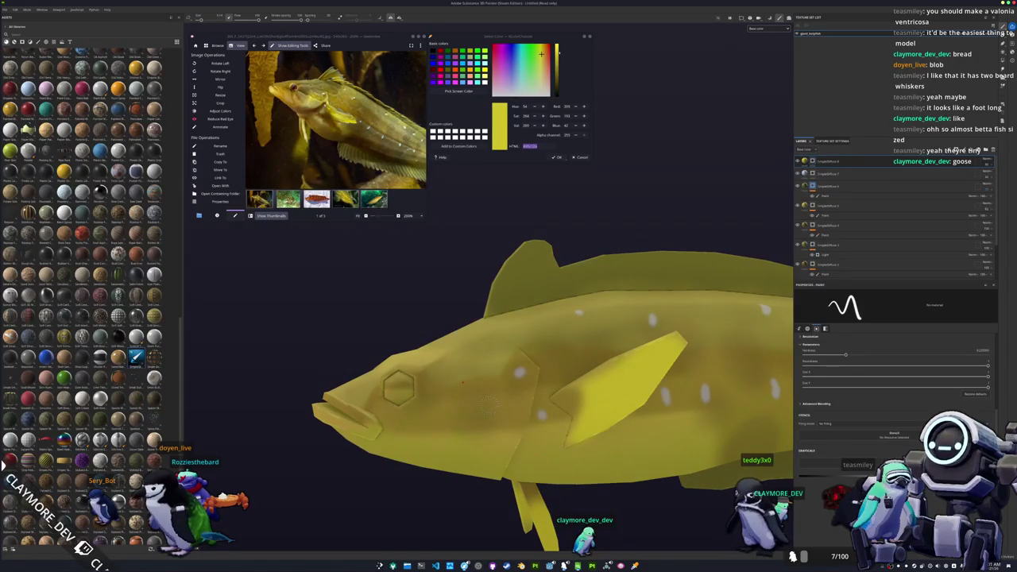
{"action": "left_click_drag", "start_coordinate": [484, 418], "coordinate": [480, 442]}
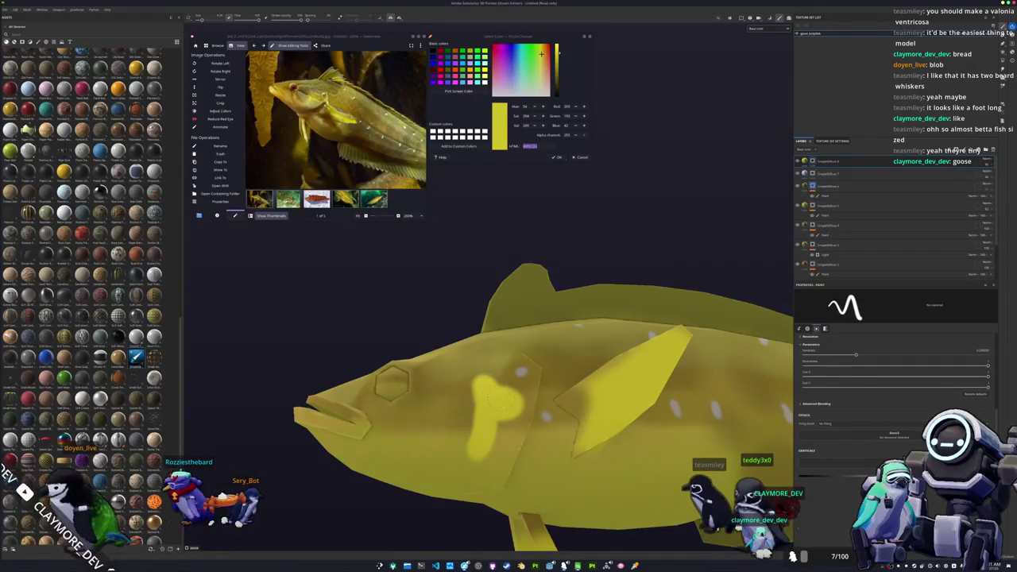
{"action": "mouse_move", "coordinate": [504, 395]}
{"action": "left_mouse_down"}
{"action": "mouse_move", "coordinate": [496, 428]}
{"action": "mouse_move", "coordinate": [463, 410]}
{"action": "left_mouse_up"}
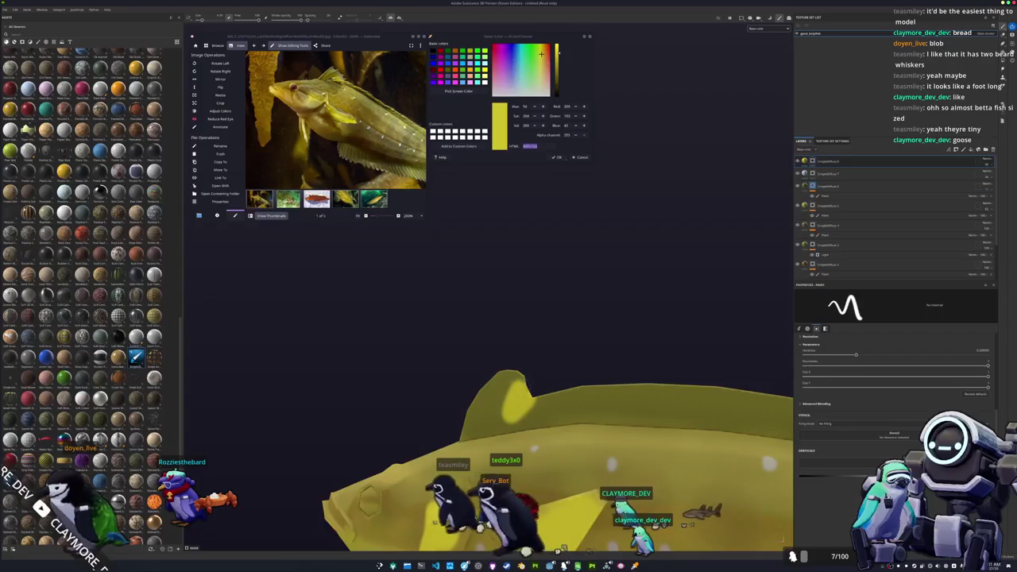
{"action": "left_click_drag", "start_coordinate": [462, 410], "coordinate": [453, 405]}
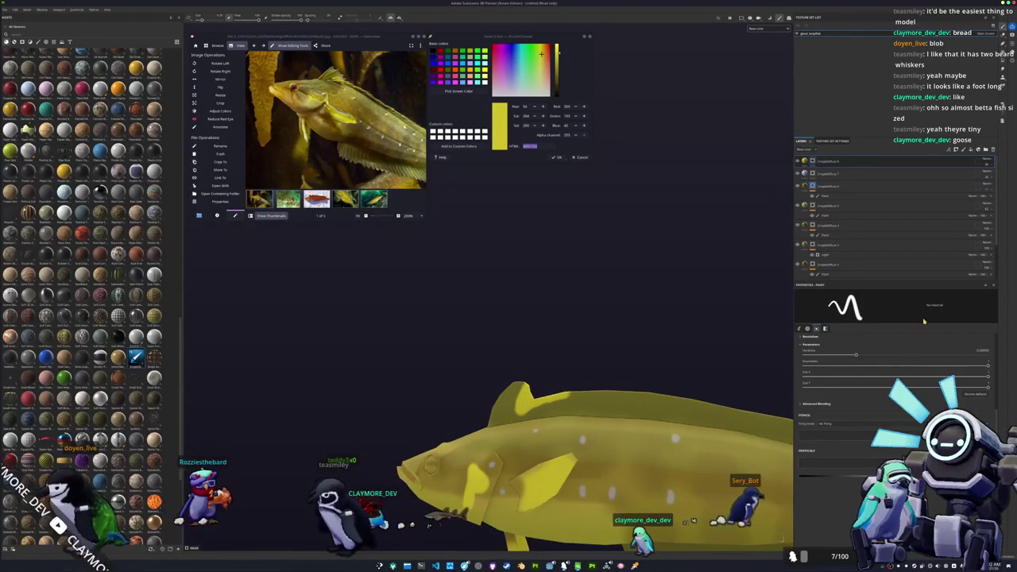
{"action": "left_click_drag", "start_coordinate": [999, 175], "coordinate": [989, 176]}
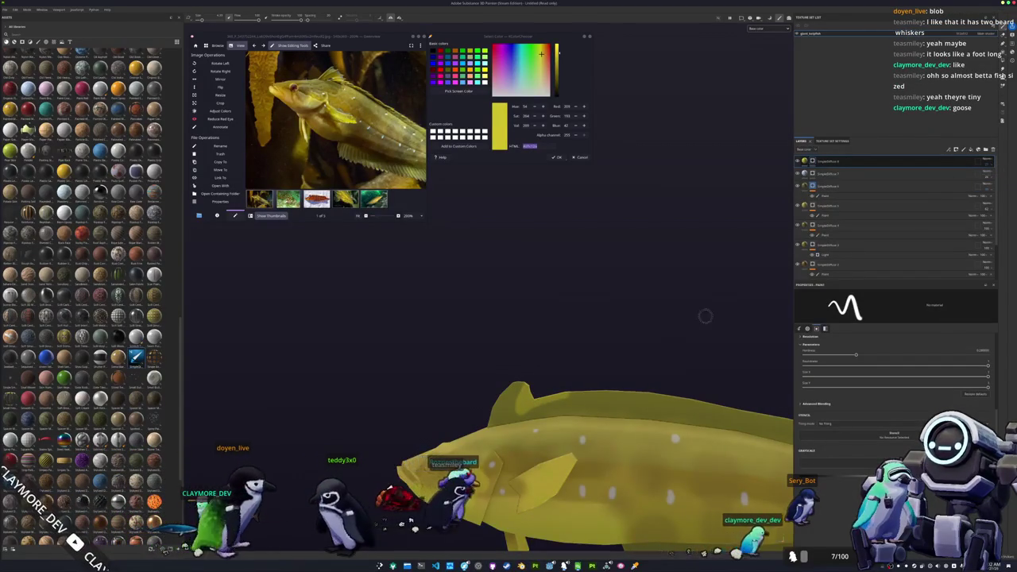
{"action": "left_click_drag", "start_coordinate": [733, 295], "coordinate": [610, 396]}
{"action": "mouse_move", "coordinate": [665, 313]}
{"action": "left_mouse_down"}
{"action": "mouse_move", "coordinate": [550, 336]}
{"action": "mouse_move", "coordinate": [535, 359]}
{"action": "left_mouse_up"}
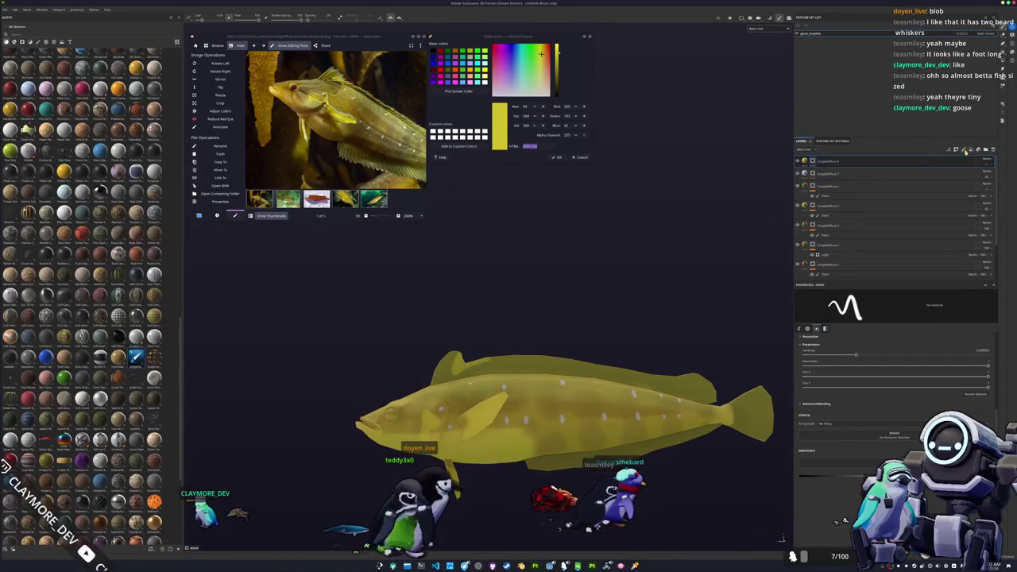
Add a new fill layer on top with a black base colour.
{"action": "left_click", "coordinate": [972, 149]}
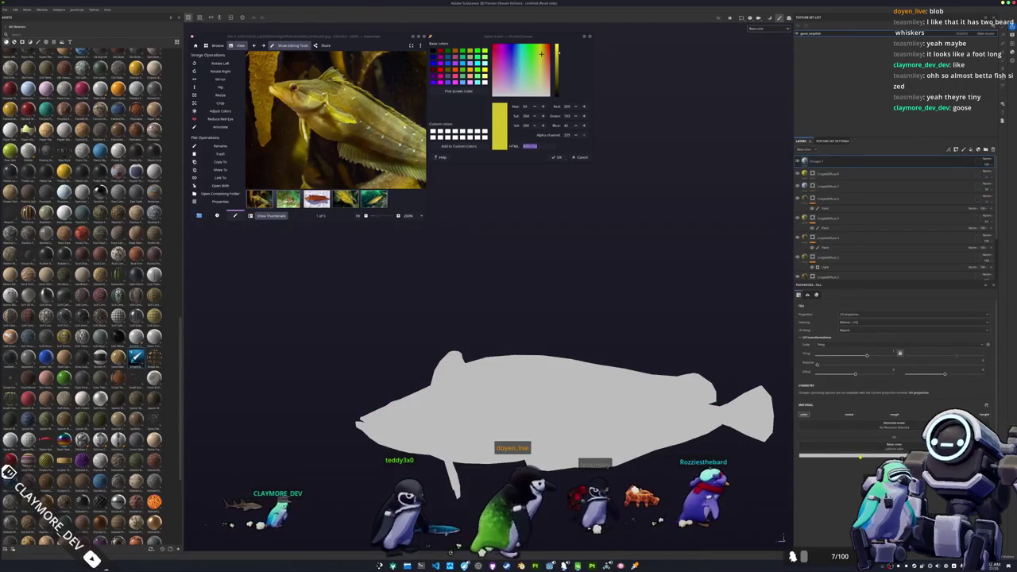
{"action": "left_click", "coordinate": [858, 454]}
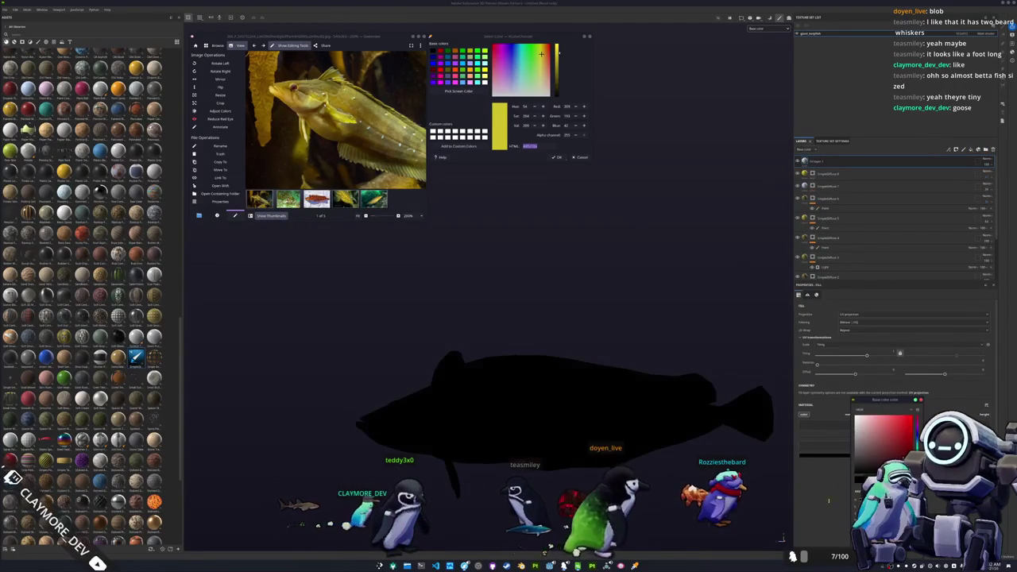
{"action": "left_click", "coordinate": [985, 161]}
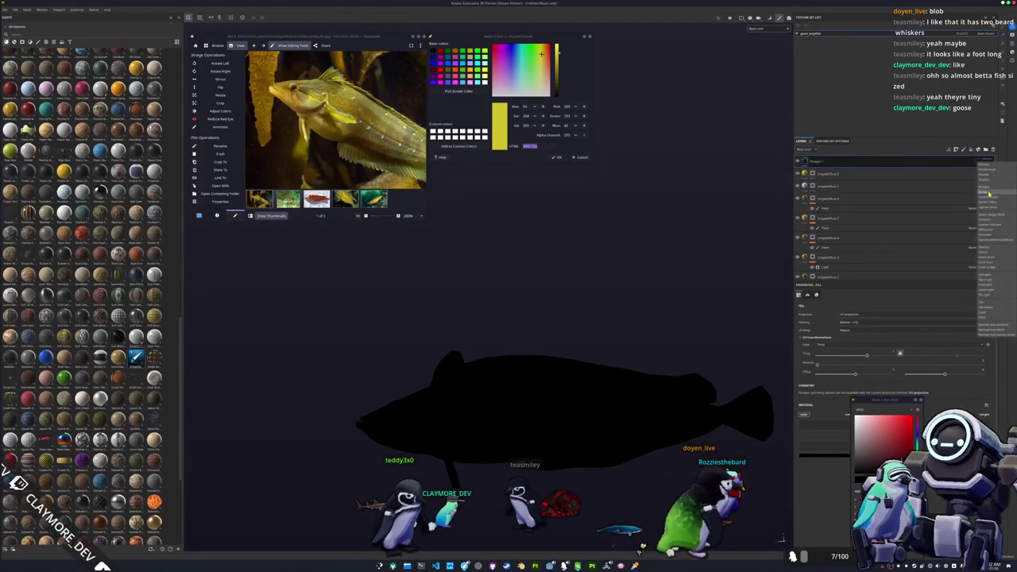
Give the black fill layer a black mask with a paint effect inside.
{"action": "right_click", "coordinate": [888, 161]}
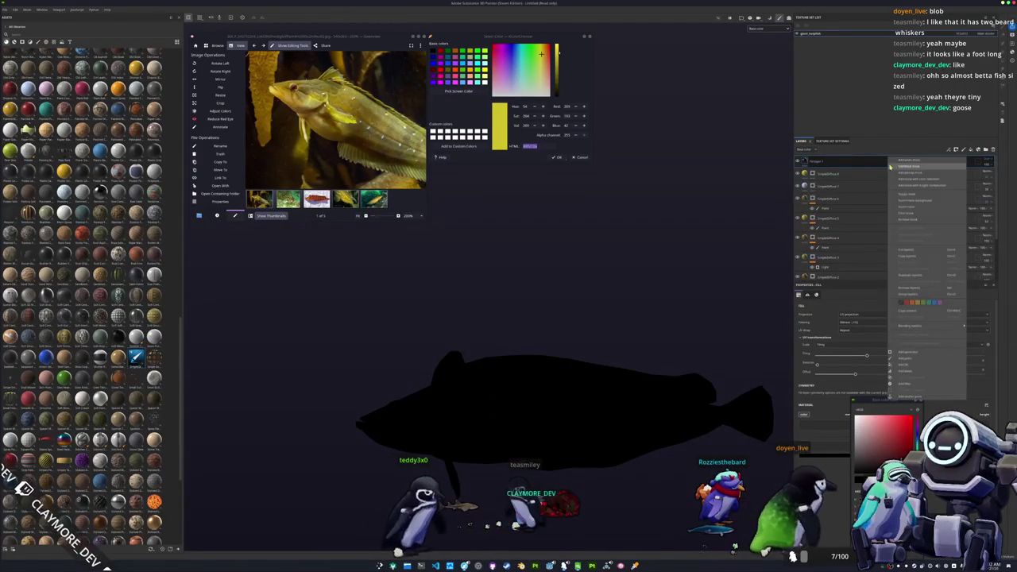
{"action": "left_click", "coordinate": [914, 167]}
{"action": "right_click", "coordinate": [812, 160]}
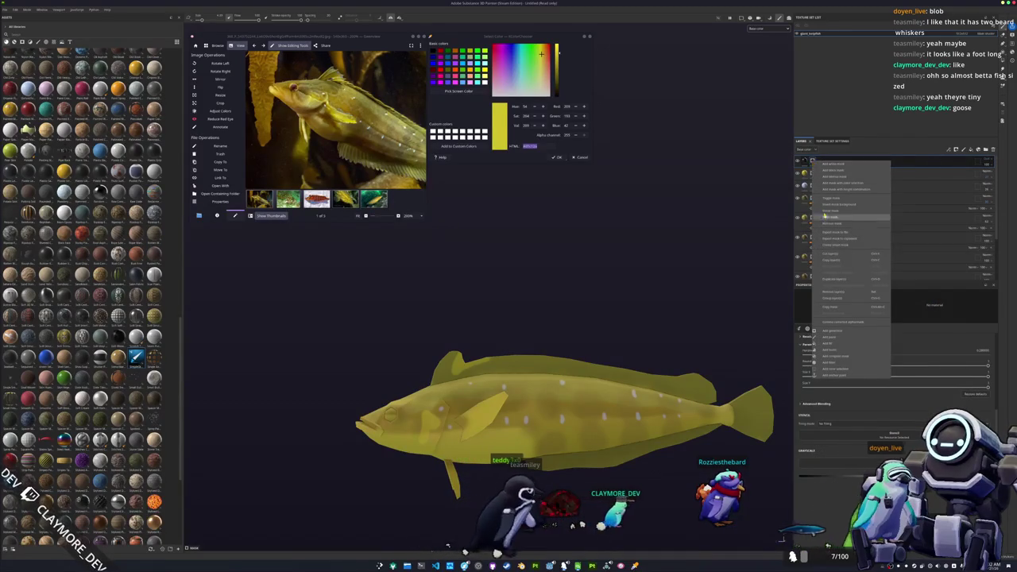
{"action": "left_click", "coordinate": [829, 337]}
{"action": "scroll", "coordinate": [437, 424], "scroll_direction": "up", "scroll_amount": 5}
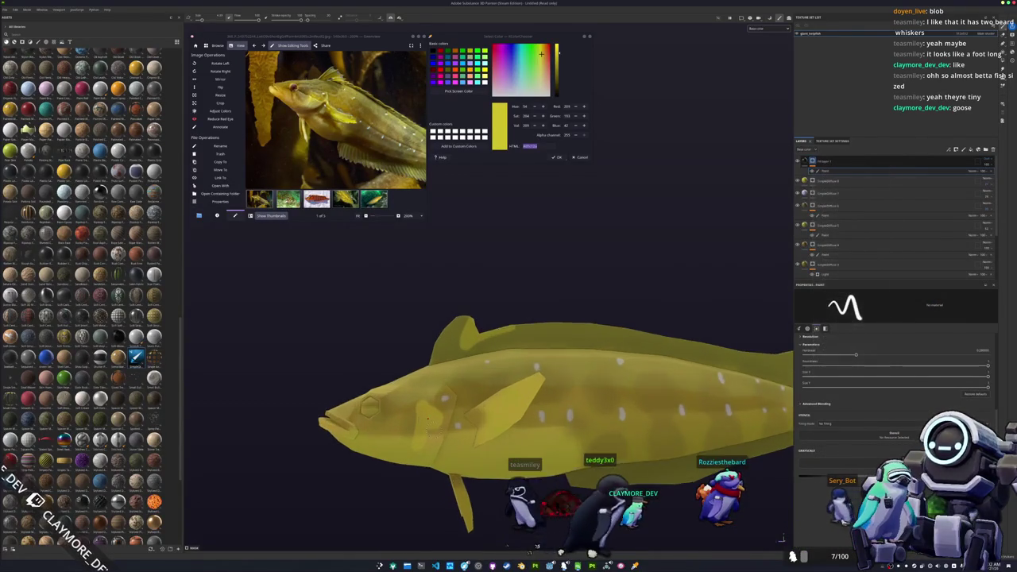
Paint black strokes from the cheek cross to the eye and along the mouth.
{"action": "left_click_drag", "start_coordinate": [436, 424], "coordinate": [447, 453]}
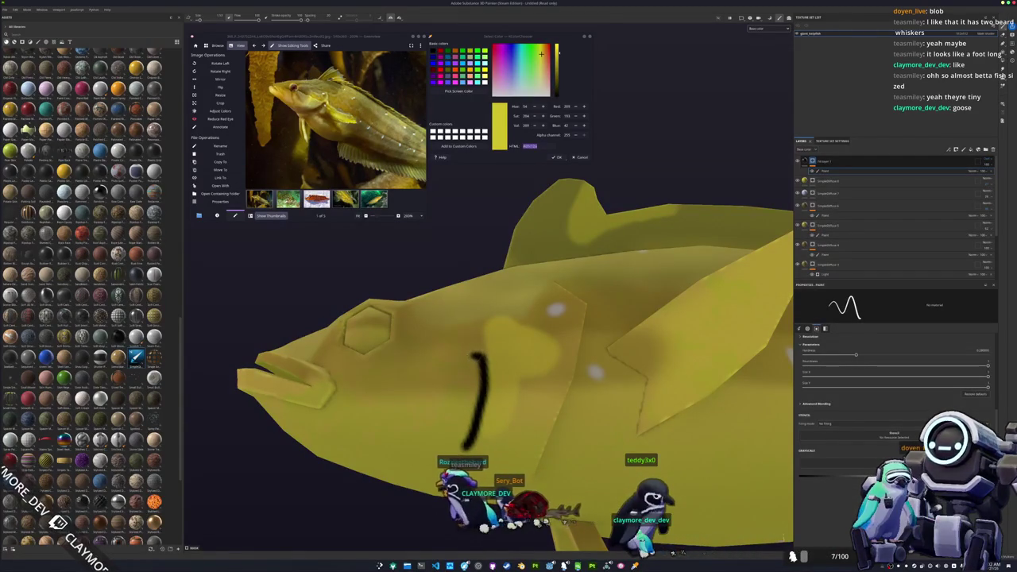
{"action": "left_click_drag", "start_coordinate": [422, 387], "coordinate": [423, 383]}
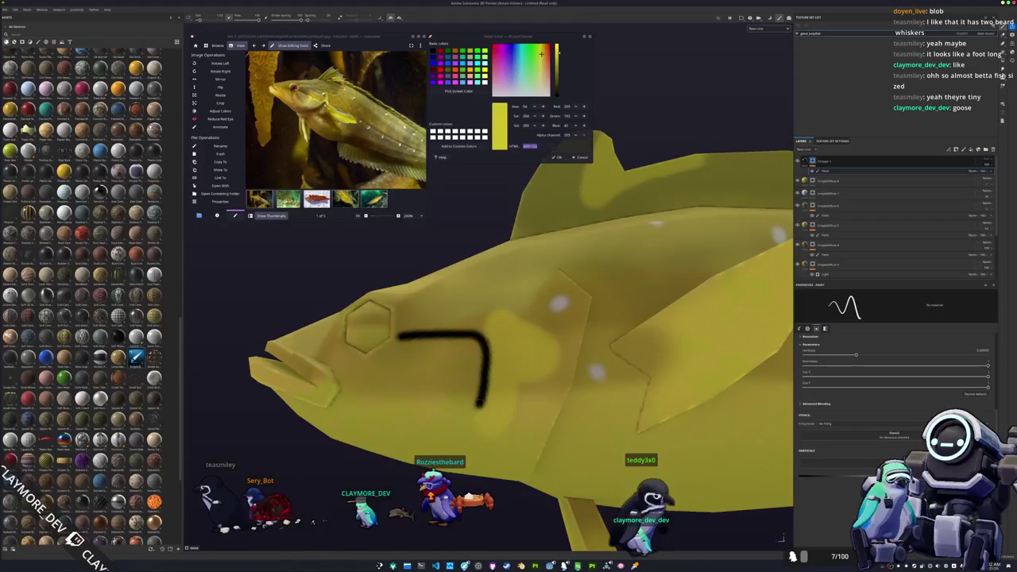
{"action": "scroll", "coordinate": [469, 366], "scroll_direction": "up", "scroll_amount": 3}
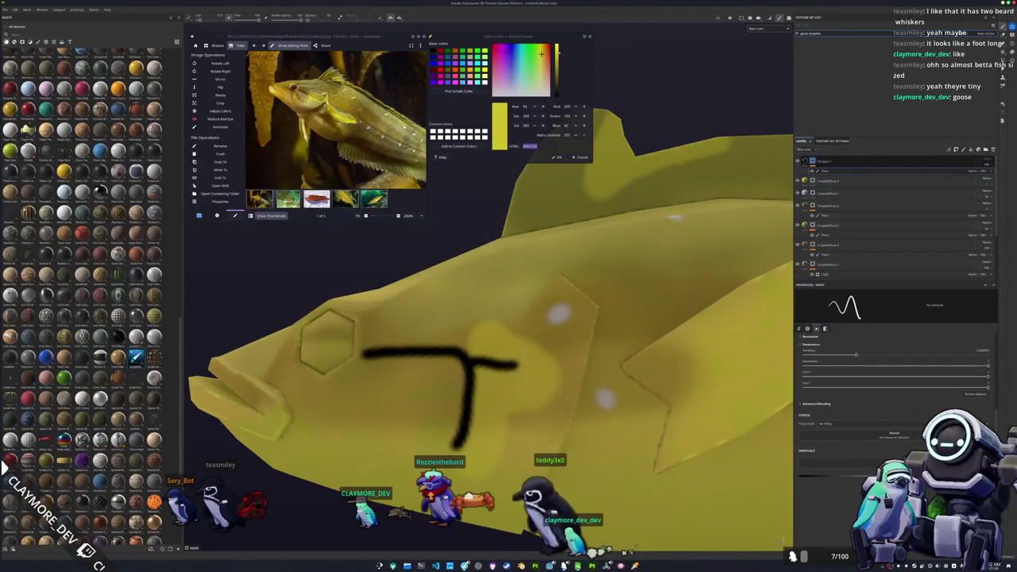
{"action": "mouse_move", "coordinate": [465, 341]}
{"action": "left_mouse_down"}
{"action": "mouse_move", "coordinate": [480, 350]}
{"action": "mouse_move", "coordinate": [393, 374]}
{"action": "left_mouse_up"}
{"action": "mouse_move", "coordinate": [524, 348]}
{"action": "left_mouse_down"}
{"action": "mouse_move", "coordinate": [477, 385]}
{"action": "mouse_move", "coordinate": [413, 337]}
{"action": "mouse_move", "coordinate": [415, 302]}
{"action": "mouse_move", "coordinate": [454, 274]}
{"action": "mouse_move", "coordinate": [485, 278]}
{"action": "mouse_move", "coordinate": [513, 293]}
{"action": "mouse_move", "coordinate": [520, 354]}
{"action": "left_mouse_up"}
{"action": "mouse_move", "coordinate": [400, 341]}
{"action": "left_mouse_down"}
{"action": "mouse_move", "coordinate": [525, 349]}
{"action": "mouse_move", "coordinate": [553, 332]}
{"action": "mouse_move", "coordinate": [557, 426]}
{"action": "mouse_move", "coordinate": [592, 385]}
{"action": "mouse_move", "coordinate": [590, 374]}
{"action": "mouse_move", "coordinate": [488, 401]}
{"action": "mouse_move", "coordinate": [430, 396]}
{"action": "mouse_move", "coordinate": [413, 453]}
{"action": "mouse_move", "coordinate": [469, 397]}
{"action": "mouse_move", "coordinate": [584, 407]}
{"action": "mouse_move", "coordinate": [482, 367]}
{"action": "mouse_move", "coordinate": [361, 376]}
{"action": "mouse_move", "coordinate": [376, 433]}
{"action": "left_mouse_up"}
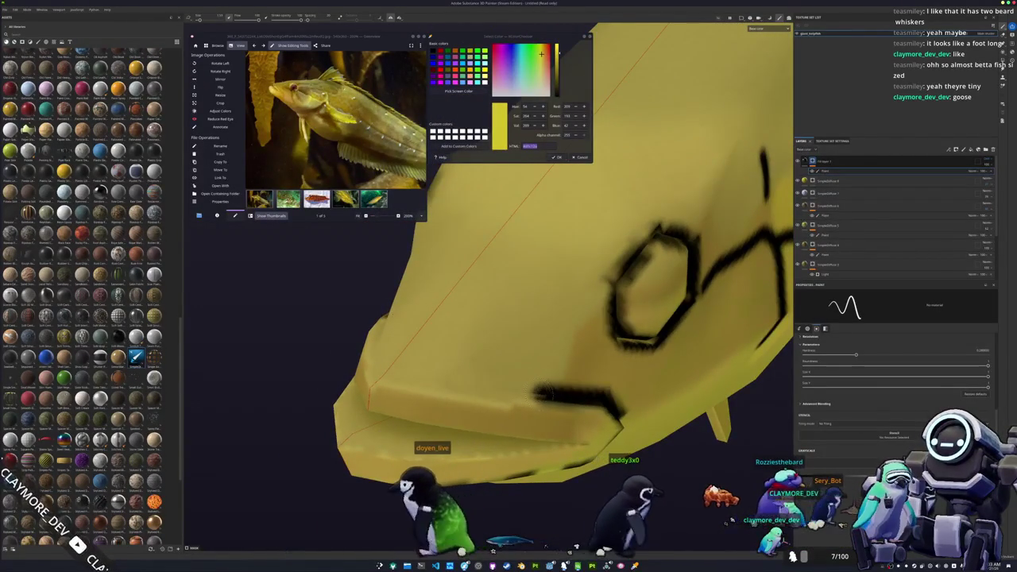
{"action": "mouse_move", "coordinate": [540, 393]}
{"action": "left_mouse_down"}
{"action": "mouse_move", "coordinate": [470, 385]}
{"action": "mouse_move", "coordinate": [501, 369]}
{"action": "mouse_move", "coordinate": [489, 388]}
{"action": "mouse_move", "coordinate": [500, 389]}
{"action": "mouse_move", "coordinate": [396, 428]}
{"action": "mouse_move", "coordinate": [549, 357]}
{"action": "left_mouse_up"}
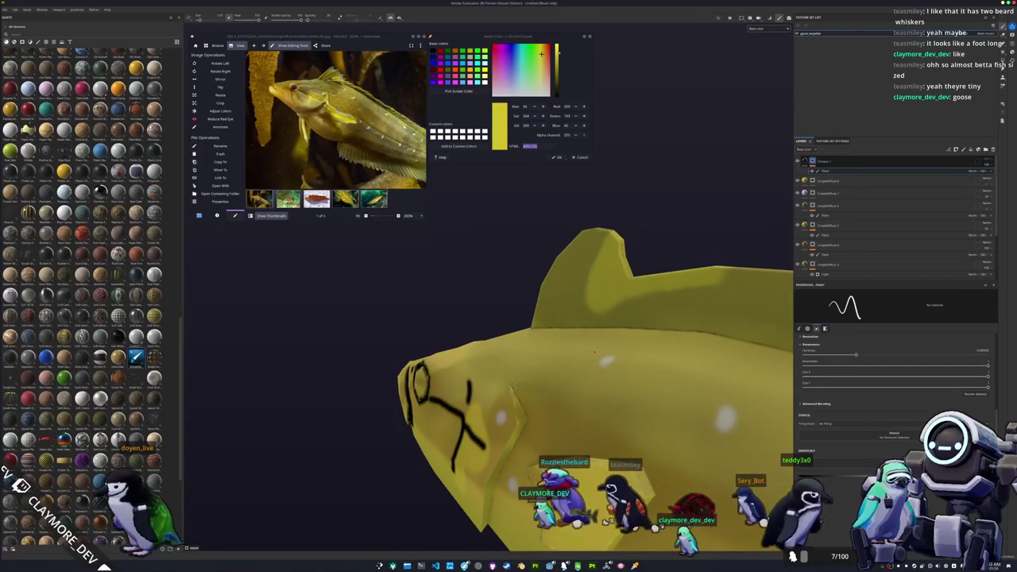
Paint a straight black line down the face, then inspect the head linework.
{"action": "left_click_drag", "start_coordinate": [579, 360], "coordinate": [517, 420]}
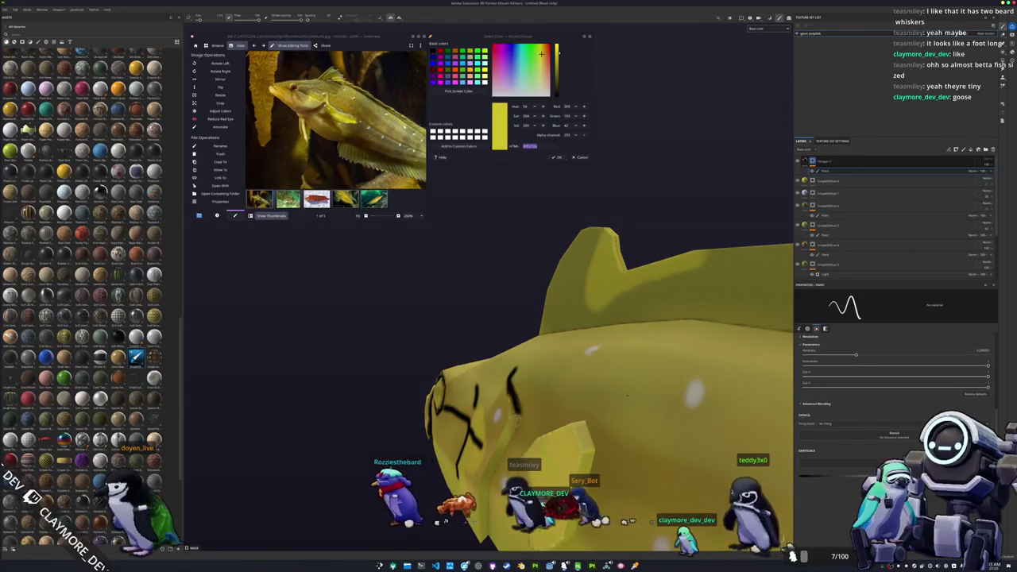
{"action": "left_click_drag", "start_coordinate": [627, 410], "coordinate": [676, 375]}
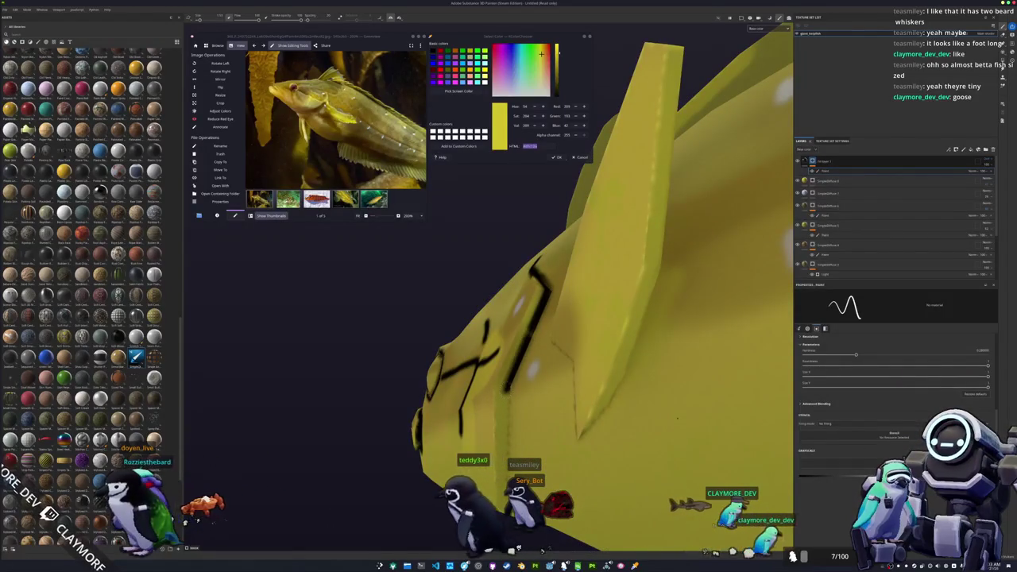
{"action": "left_click", "coordinate": [508, 433], "text": "shift"}
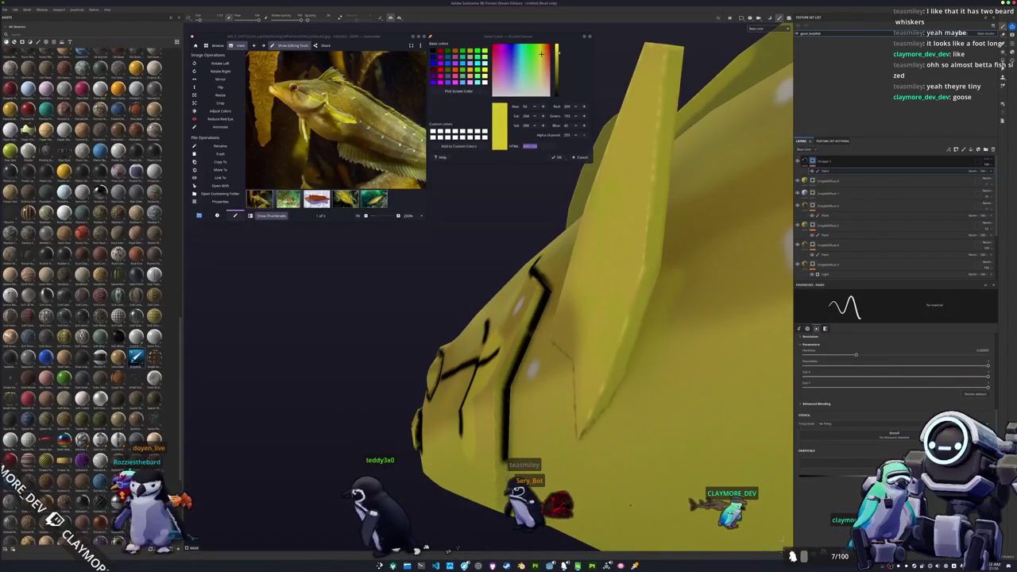
{"action": "mouse_move", "coordinate": [604, 445]}
{"action": "left_mouse_down"}
{"action": "mouse_move", "coordinate": [781, 539]}
{"action": "mouse_move", "coordinate": [751, 518]}
{"action": "left_mouse_up"}
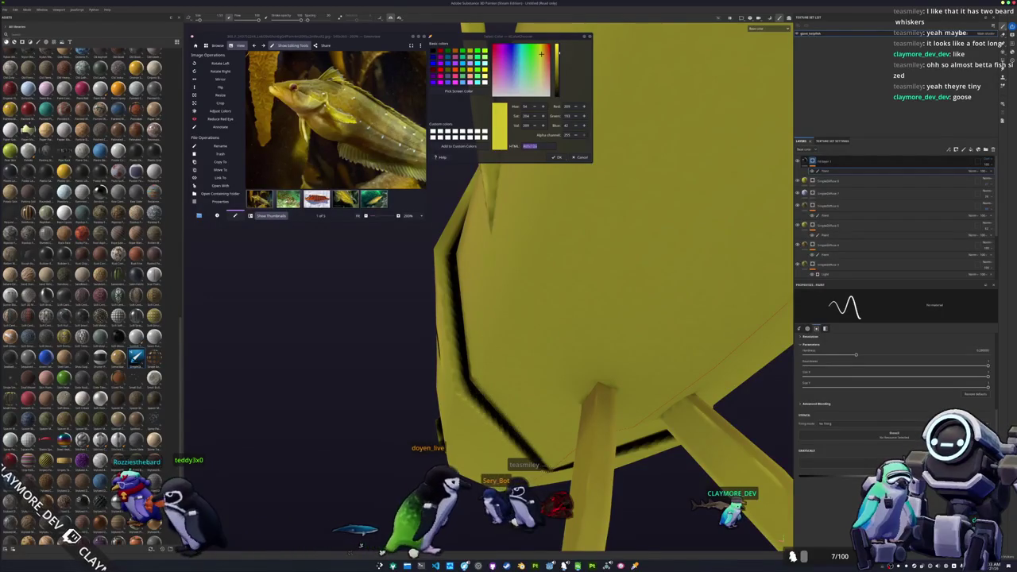
{"action": "left_click_drag", "start_coordinate": [751, 518], "coordinate": [684, 501]}
{"action": "left_click_drag", "start_coordinate": [483, 546], "coordinate": [556, 546]}
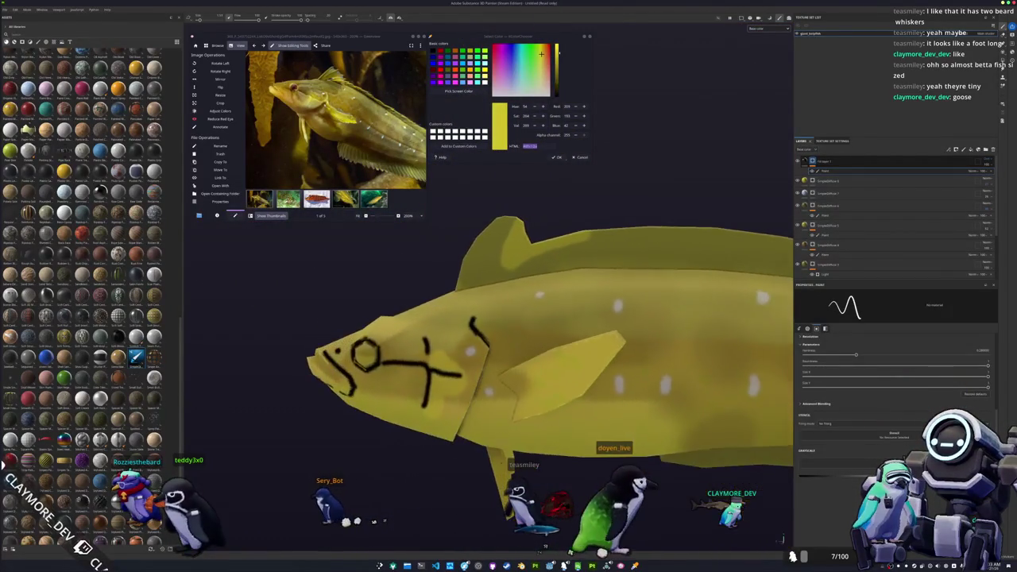
{"action": "scroll", "coordinate": [576, 546], "scroll_direction": "up", "scroll_amount": 3}
{"action": "scroll", "coordinate": [577, 546], "scroll_direction": "up", "scroll_amount": 3}
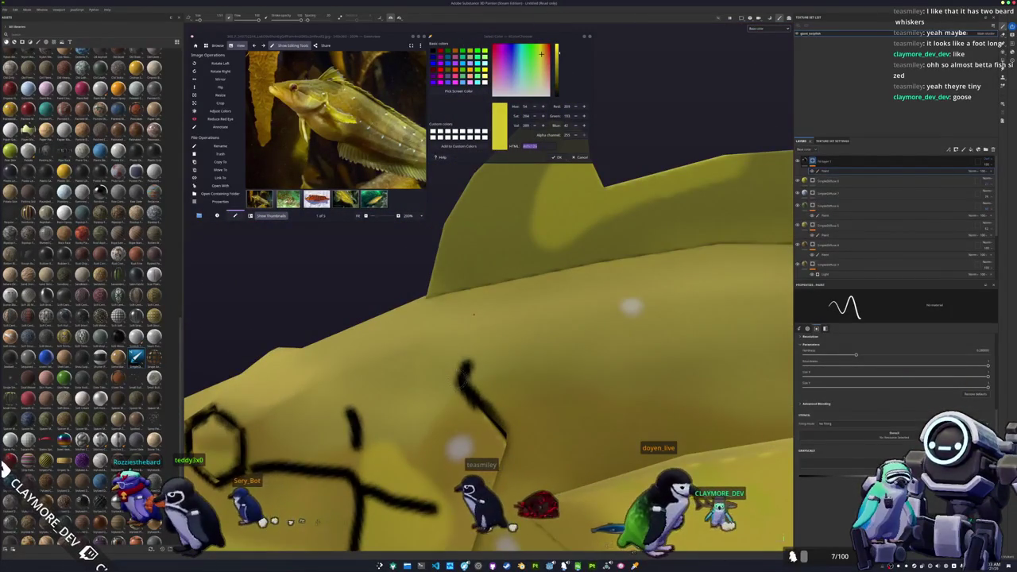
{"action": "scroll", "coordinate": [489, 317], "scroll_direction": "down", "scroll_amount": 4}
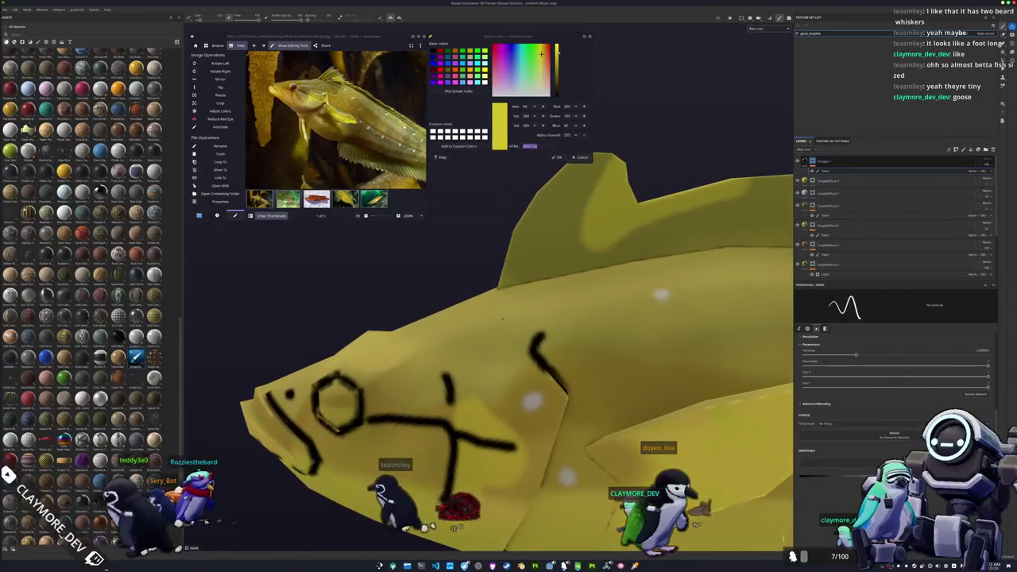
Paint two straight dark stripes across the dorsal fin.
{"action": "mouse_move", "coordinate": [430, 340]}
{"action": "left_mouse_down"}
{"action": "mouse_move", "coordinate": [367, 400]}
{"action": "mouse_move", "coordinate": [395, 520]}
{"action": "mouse_move", "coordinate": [413, 522]}
{"action": "left_mouse_up"}
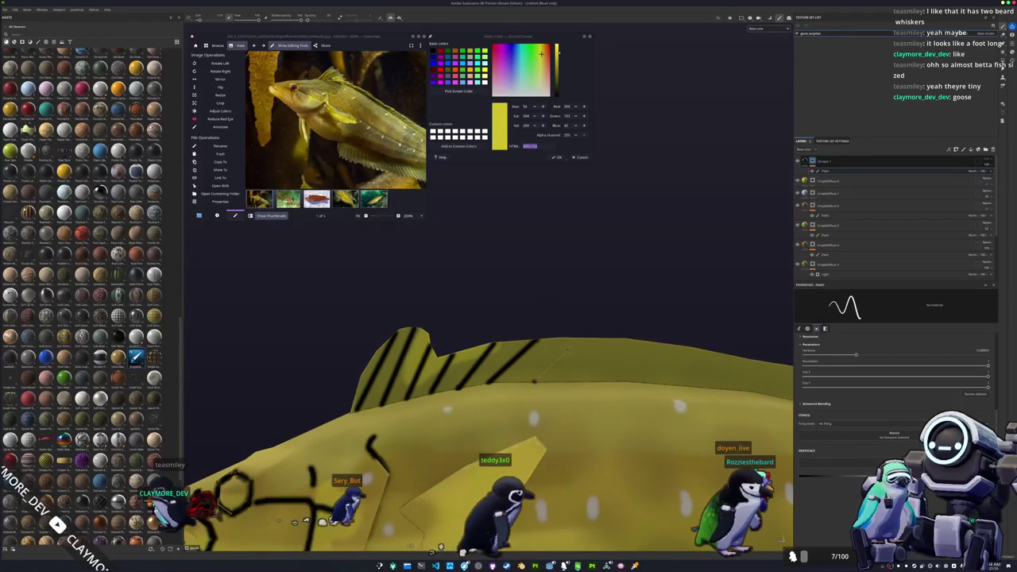
{"action": "left_click_drag", "start_coordinate": [596, 318], "coordinate": [459, 334]}
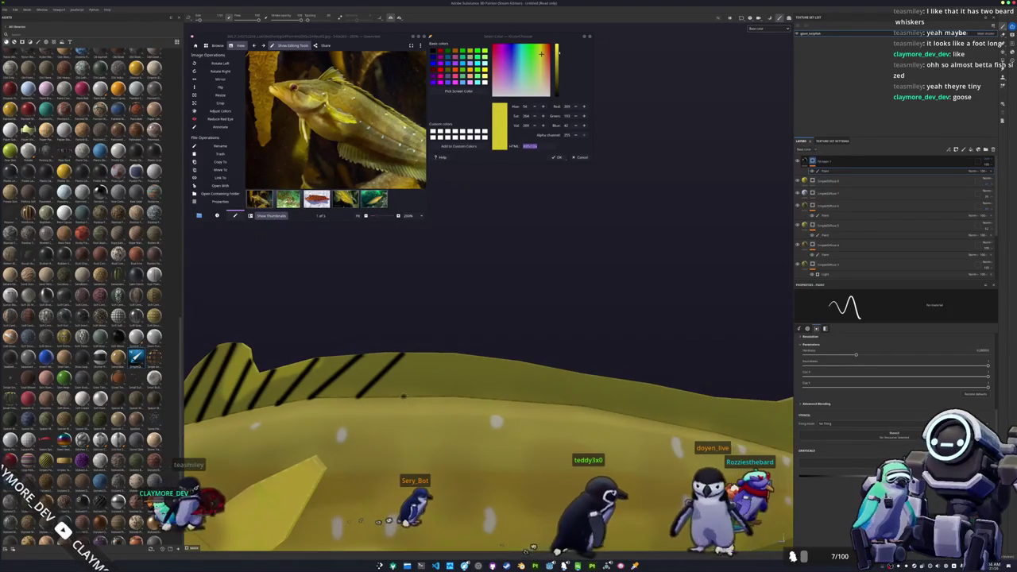
{"action": "left_click", "coordinate": [459, 333], "text": "shift"}
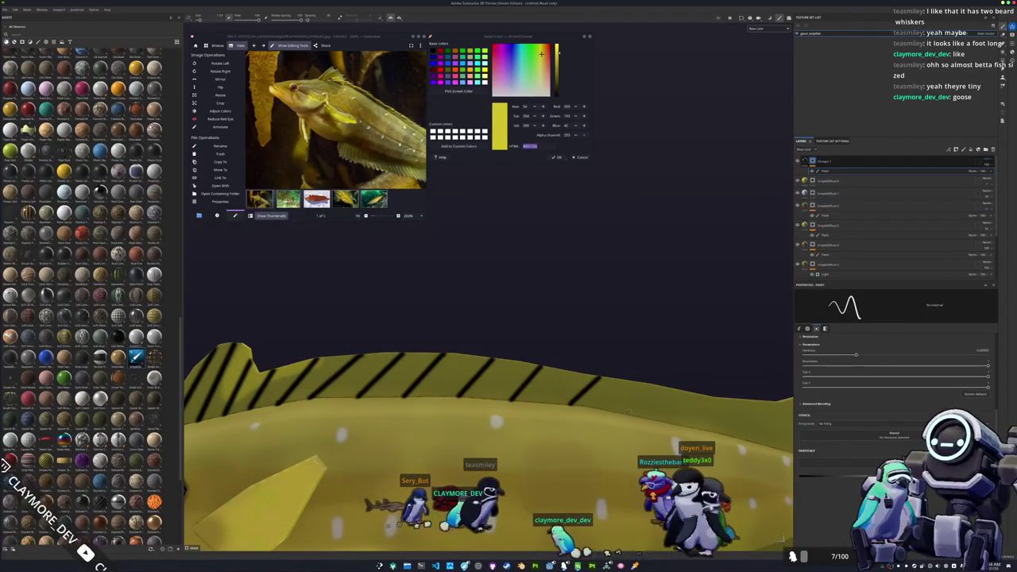
{"action": "left_click_drag", "start_coordinate": [670, 367], "coordinate": [522, 384]}
{"action": "left_click_drag", "start_coordinate": [535, 391], "coordinate": [560, 366]}
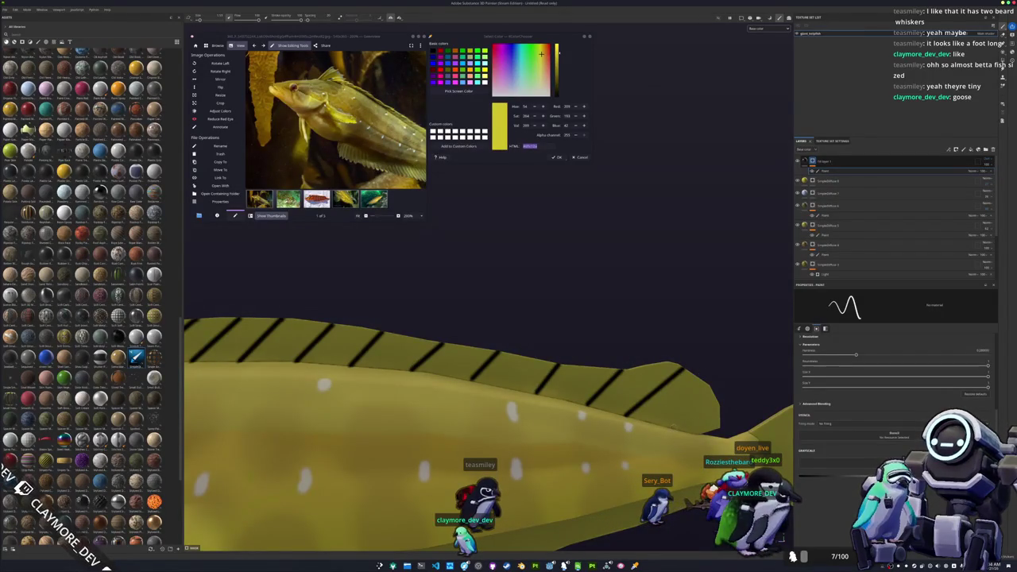
{"action": "scroll", "coordinate": [489, 429], "scroll_direction": "down", "scroll_amount": 3}
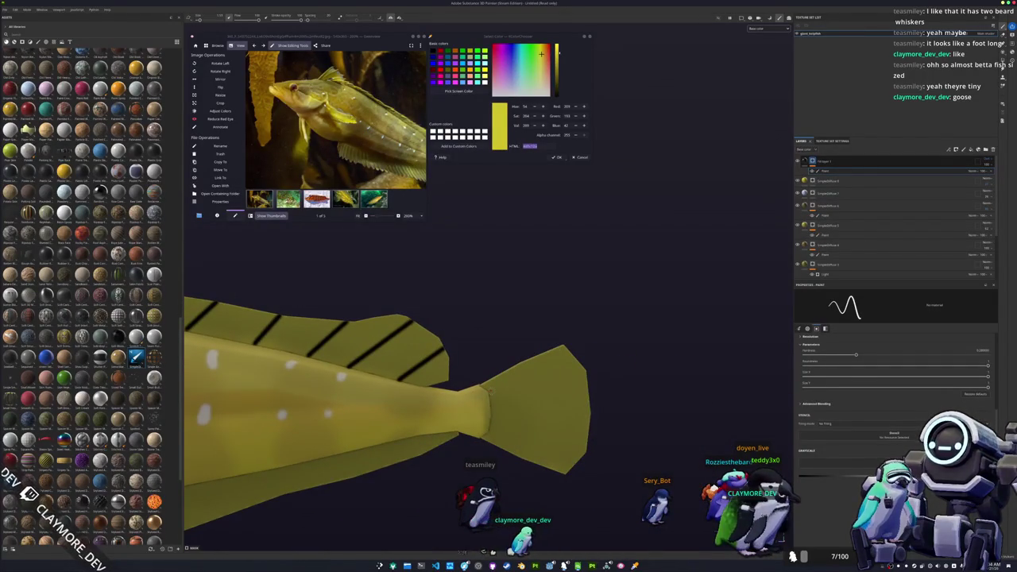
Paint a straight stripe across the tail fin and work around to the lower fin.
{"action": "left_click", "coordinate": [637, 410], "text": "shift"}
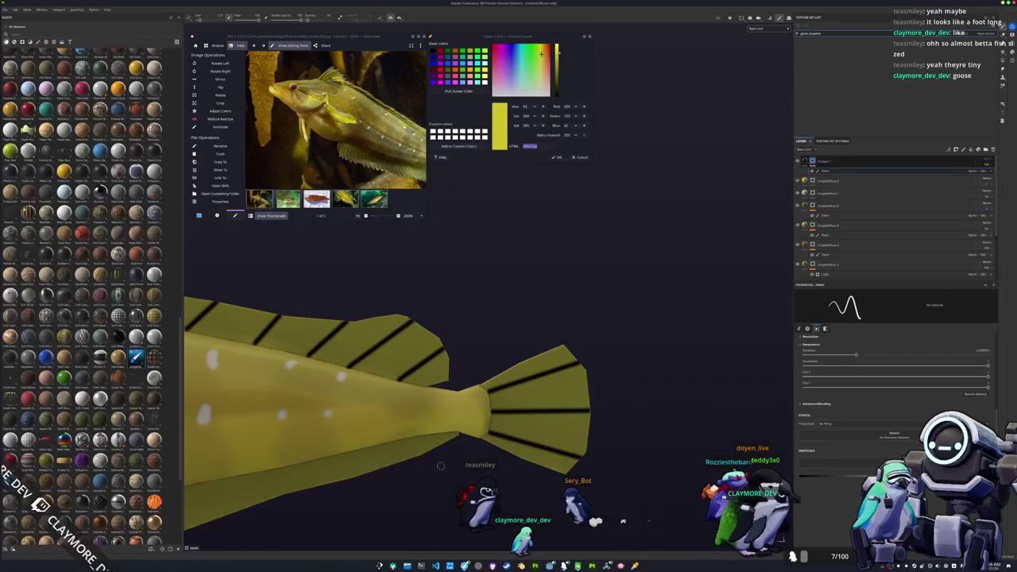
{"action": "scroll", "coordinate": [489, 397], "scroll_direction": "down", "scroll_amount": 5}
{"action": "scroll", "coordinate": [406, 402], "scroll_direction": "up", "scroll_amount": 8}
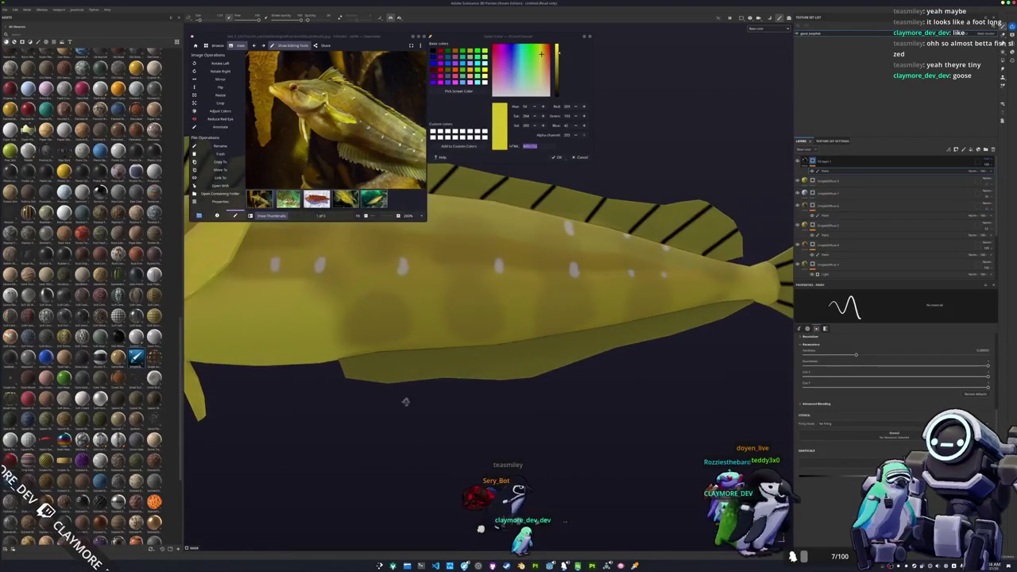
{"action": "left_click_drag", "start_coordinate": [406, 401], "coordinate": [414, 401]}
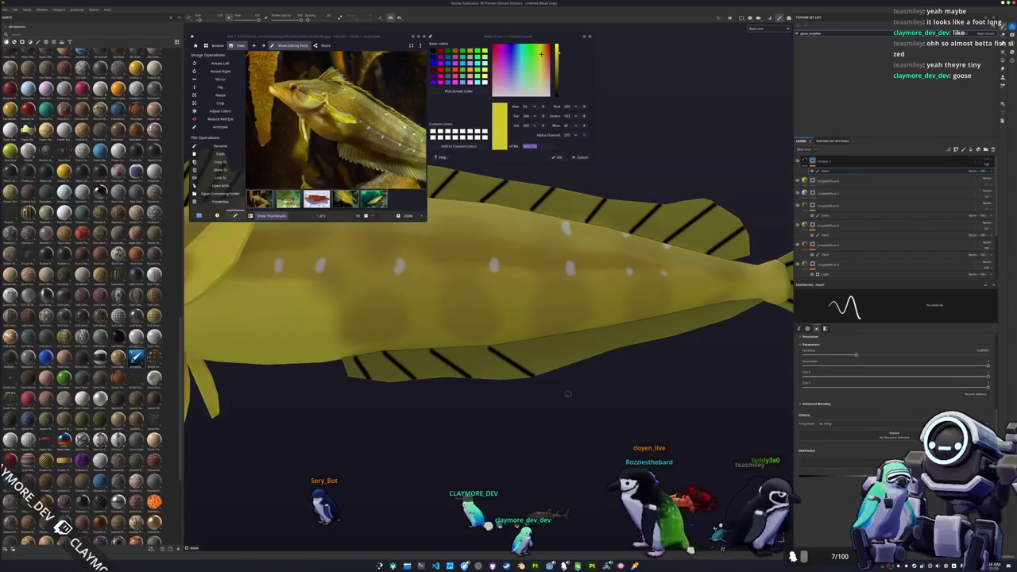
{"action": "left_click_drag", "start_coordinate": [591, 362], "coordinate": [521, 347]}
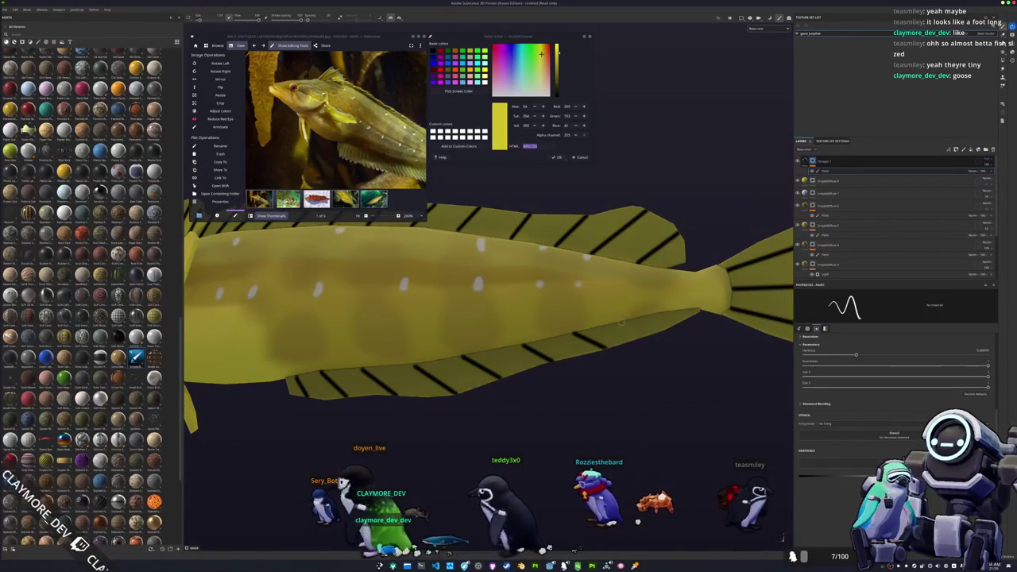
{"action": "scroll", "coordinate": [598, 353], "scroll_direction": "down", "scroll_amount": 5}
{"action": "scroll", "coordinate": [556, 361], "scroll_direction": "up", "scroll_amount": 4}
{"action": "mouse_move", "coordinate": [525, 366]}
{"action": "left_mouse_down"}
{"action": "mouse_move", "coordinate": [458, 380]}
{"action": "mouse_move", "coordinate": [464, 348]}
{"action": "mouse_move", "coordinate": [453, 395]}
{"action": "mouse_move", "coordinate": [503, 431]}
{"action": "mouse_move", "coordinate": [510, 365]}
{"action": "left_mouse_up"}
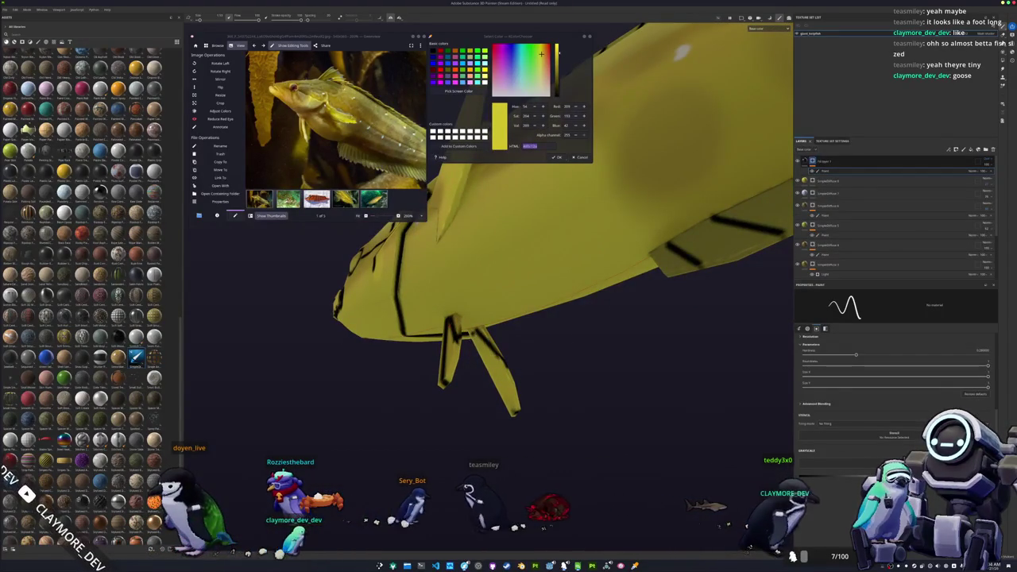
Paint three parallel black stripes on the pectoral fin.
{"action": "left_click_drag", "start_coordinate": [516, 418], "coordinate": [477, 338]}
{"action": "scroll", "coordinate": [477, 342], "scroll_direction": "up", "scroll_amount": 3}
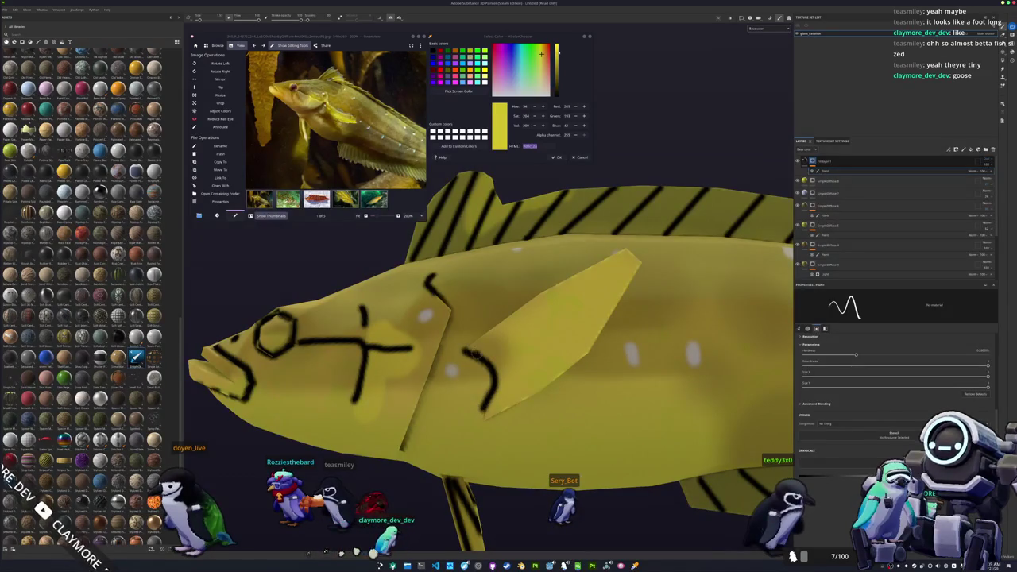
{"action": "left_click", "coordinate": [634, 256], "text": "shift"}
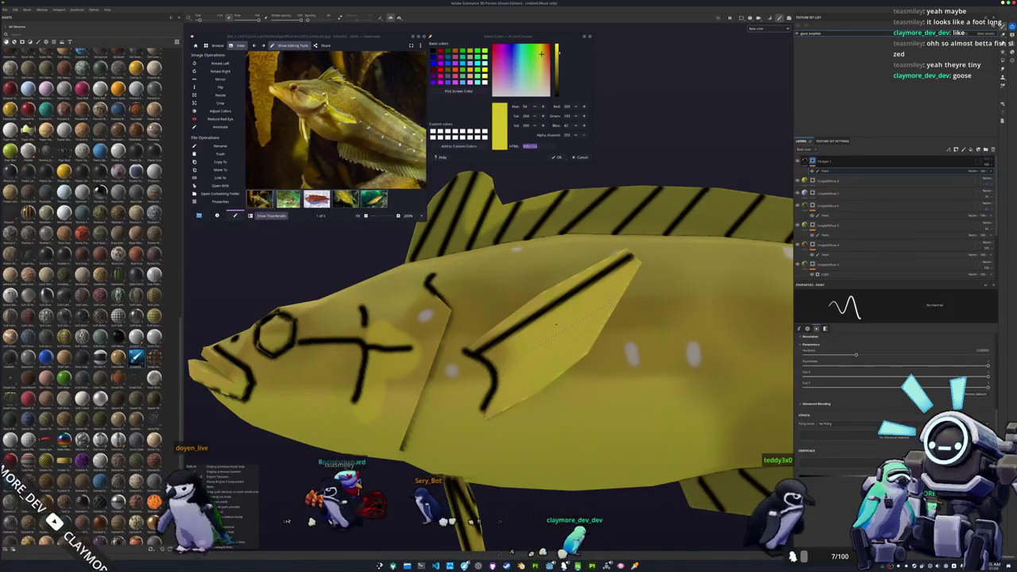
{"action": "left_click", "coordinate": [618, 297], "text": "shift"}
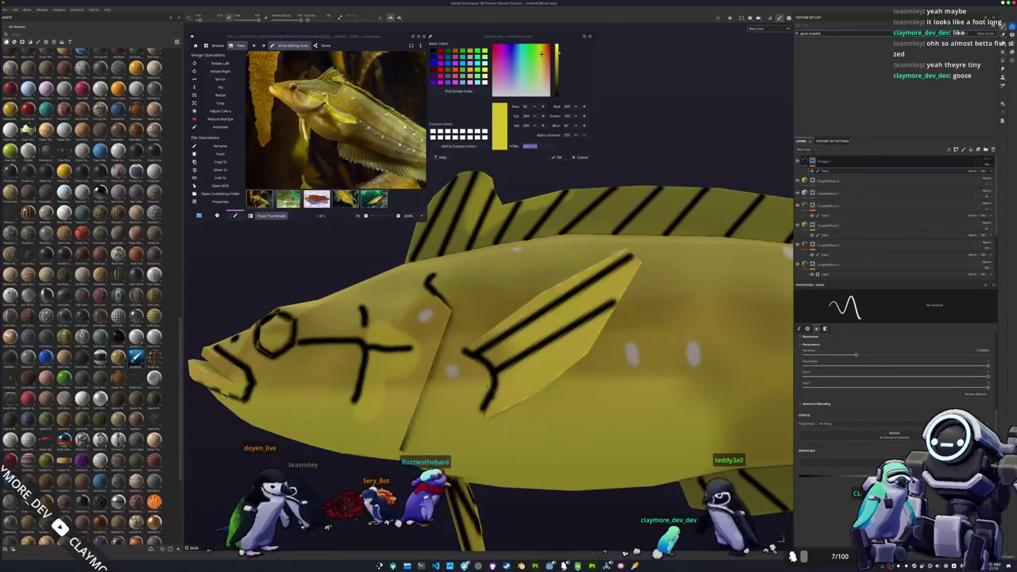
{"action": "left_click", "coordinate": [574, 360], "text": "shift"}
{"action": "left_click_drag", "start_coordinate": [713, 548], "coordinate": [620, 548]}
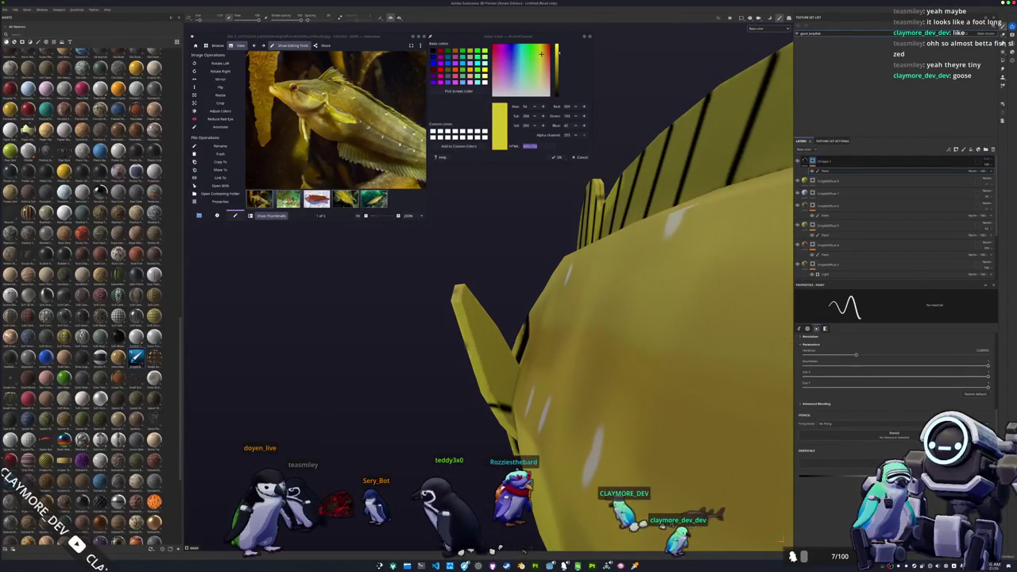
{"action": "left_click_drag", "start_coordinate": [620, 548], "coordinate": [590, 547]}
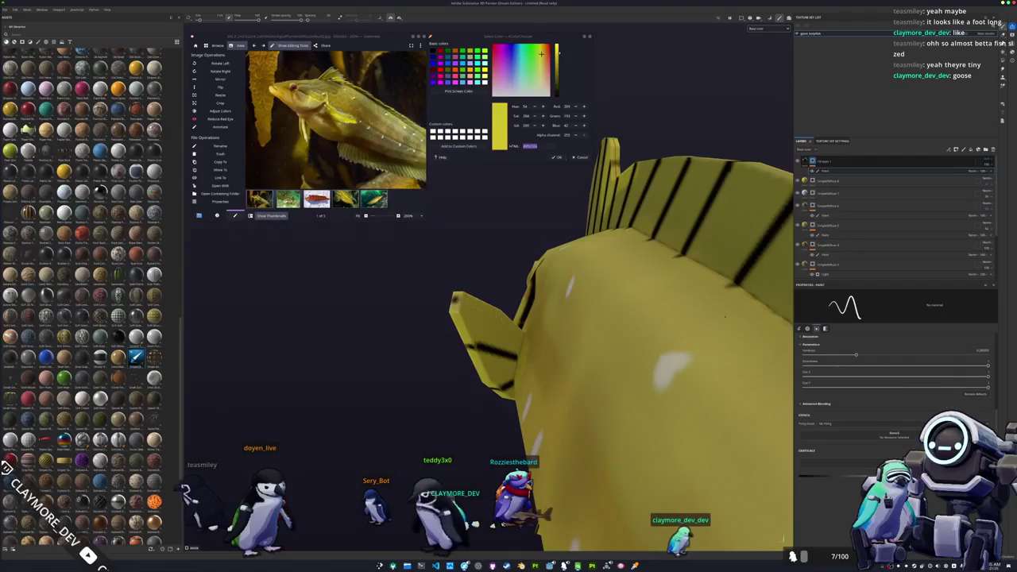
Frame the whole fish and hide the black line-work layer, then undo to restore it.
{"action": "key", "text": "f"}
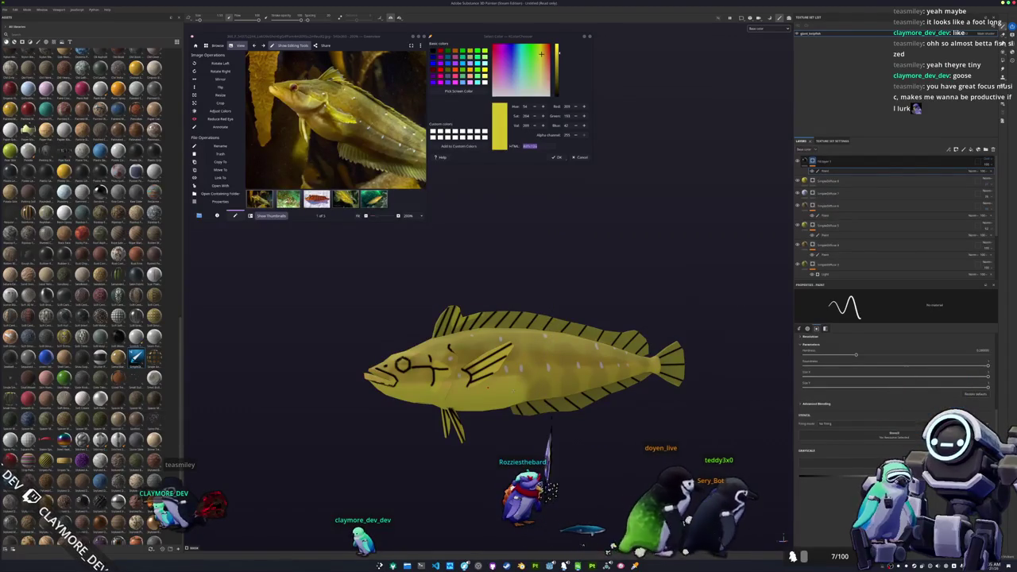
{"action": "left_click_drag", "start_coordinate": [493, 302], "coordinate": [588, 318]}
{"action": "scroll", "coordinate": [501, 381], "scroll_direction": "up", "scroll_amount": 2}
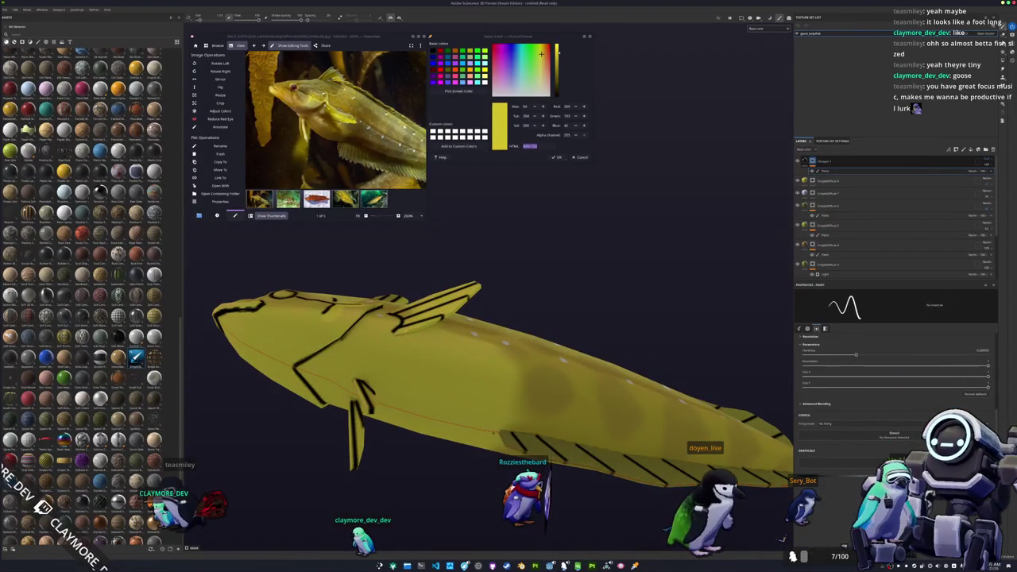
{"action": "mouse_move", "coordinate": [501, 420]}
{"action": "left_mouse_down"}
{"action": "mouse_move", "coordinate": [485, 421]}
{"action": "mouse_move", "coordinate": [508, 435]}
{"action": "left_mouse_up"}
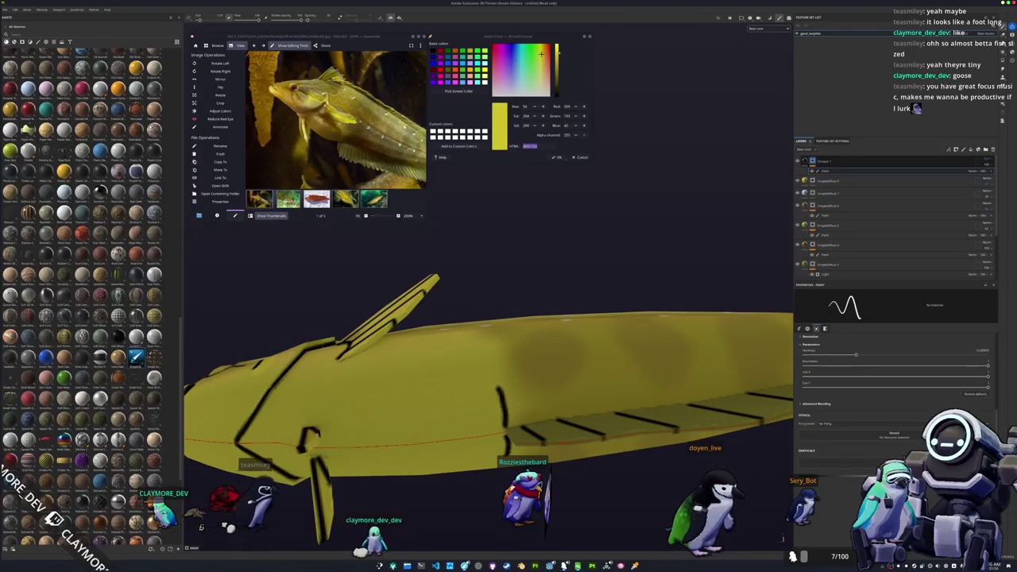
{"action": "scroll", "coordinate": [500, 415], "scroll_direction": "up", "scroll_amount": 3}
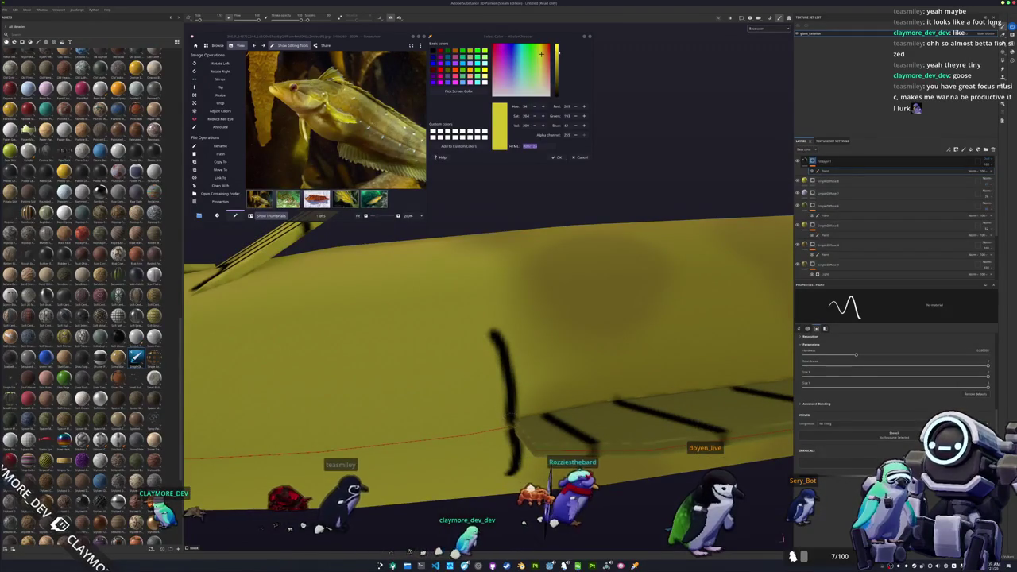
{"action": "scroll", "coordinate": [496, 410], "scroll_direction": "down", "scroll_amount": 3}
{"action": "left_click_drag", "start_coordinate": [470, 424], "coordinate": [474, 465]}
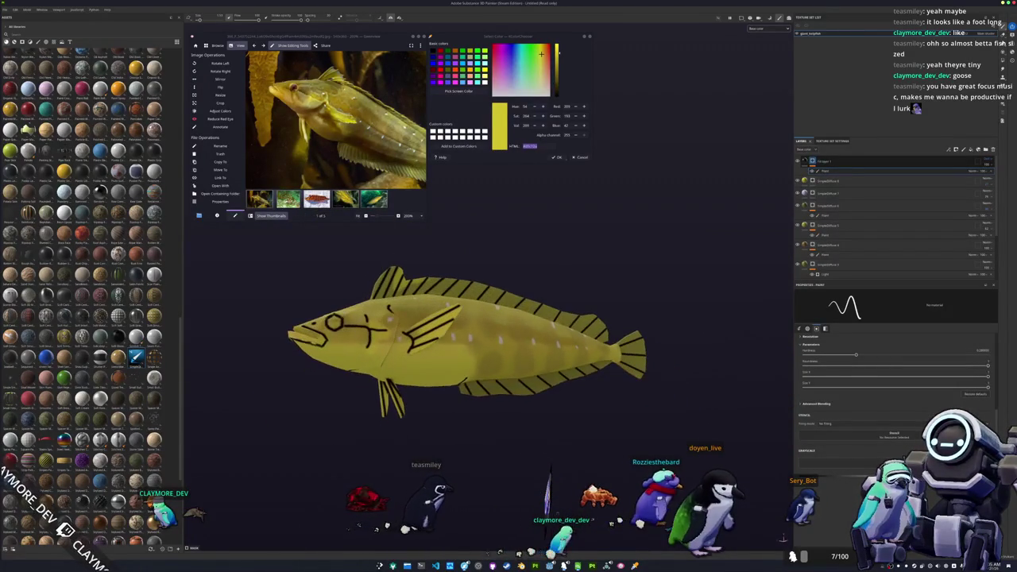
{"action": "left_click_drag", "start_coordinate": [555, 457], "coordinate": [588, 433]}
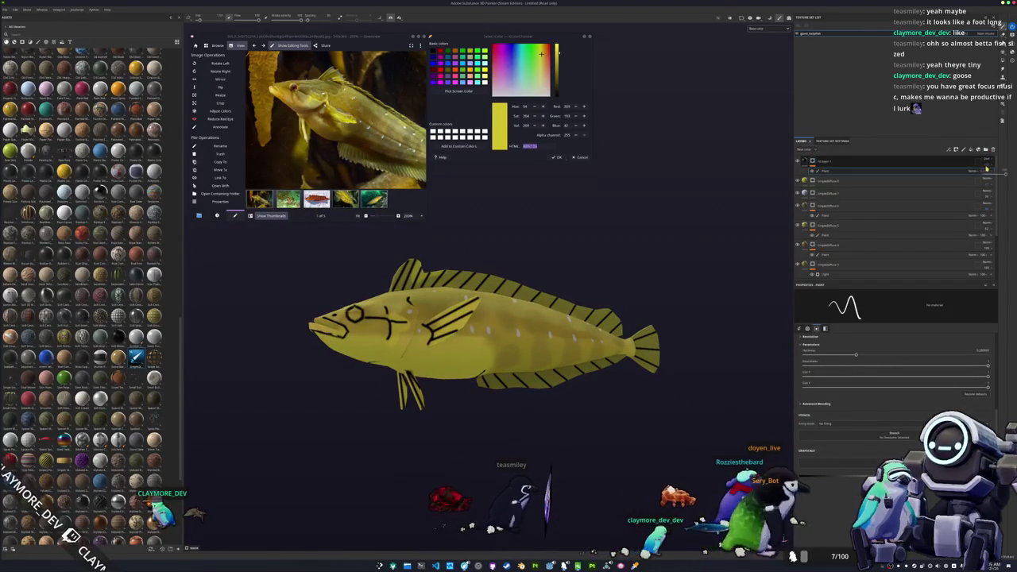
{"action": "left_click", "coordinate": [882, 166]}
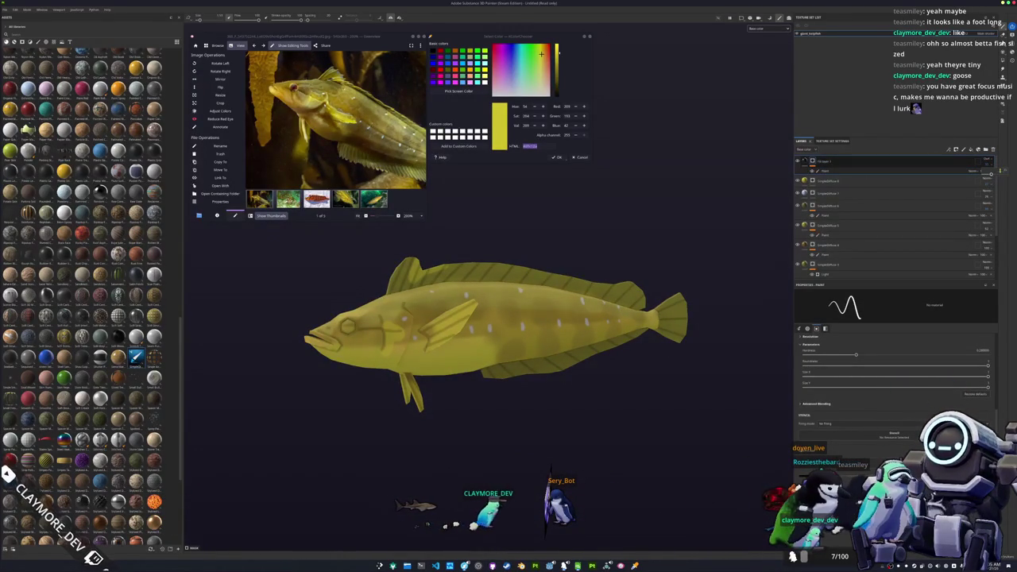
{"action": "key", "text": "ctrl+z"}
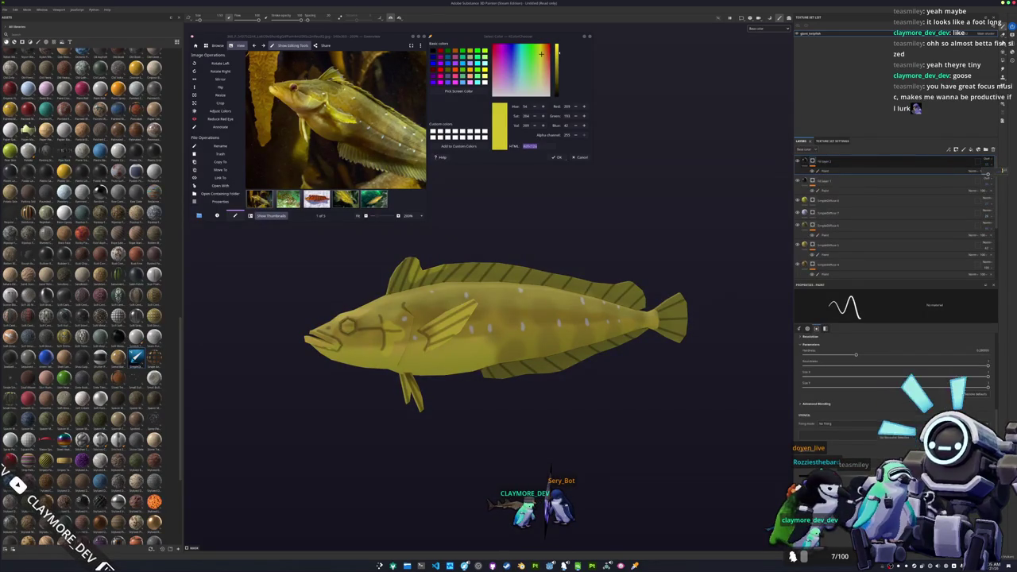
Add a top fill layer with a grayscale pattern, tri-planar projection, higher tiling and lowered opacity.
{"action": "right_click", "coordinate": [812, 161]}
{"action": "left_click", "coordinate": [832, 344]}
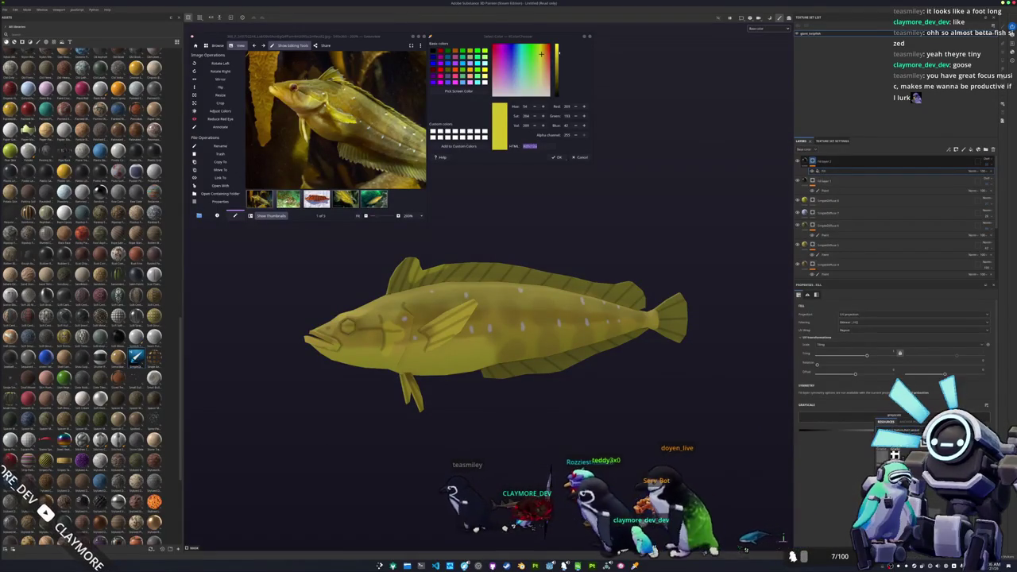
{"action": "left_click", "coordinate": [898, 430]}
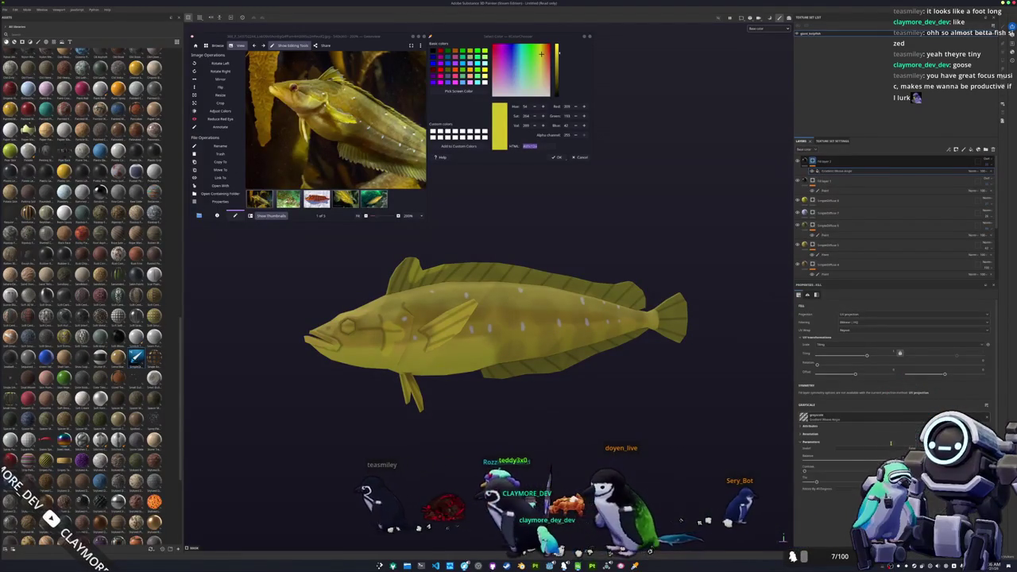
{"action": "left_click", "coordinate": [914, 314]}
{"action": "left_click", "coordinate": [913, 323]}
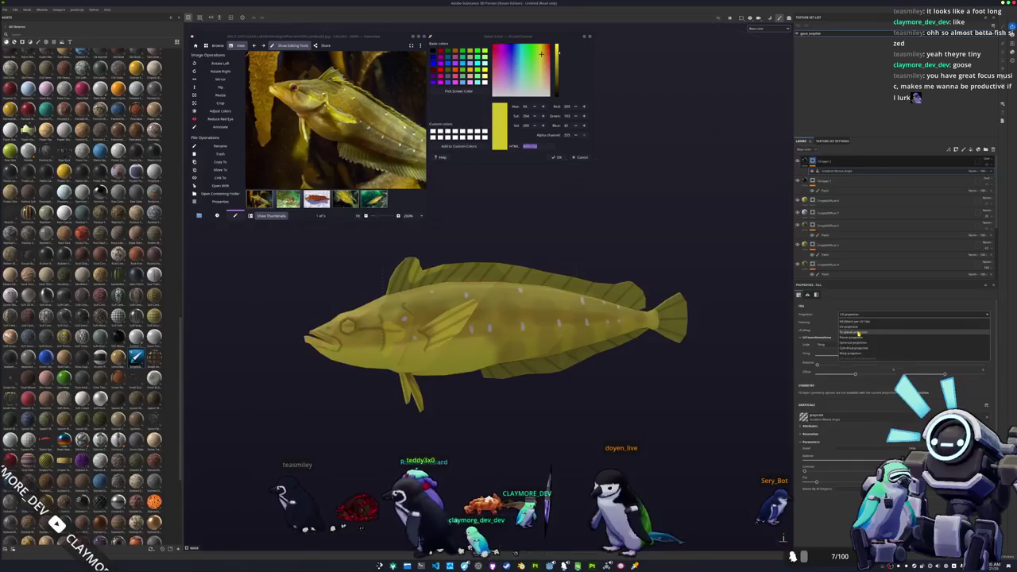
{"action": "left_click_drag", "start_coordinate": [867, 365], "coordinate": [882, 365]}
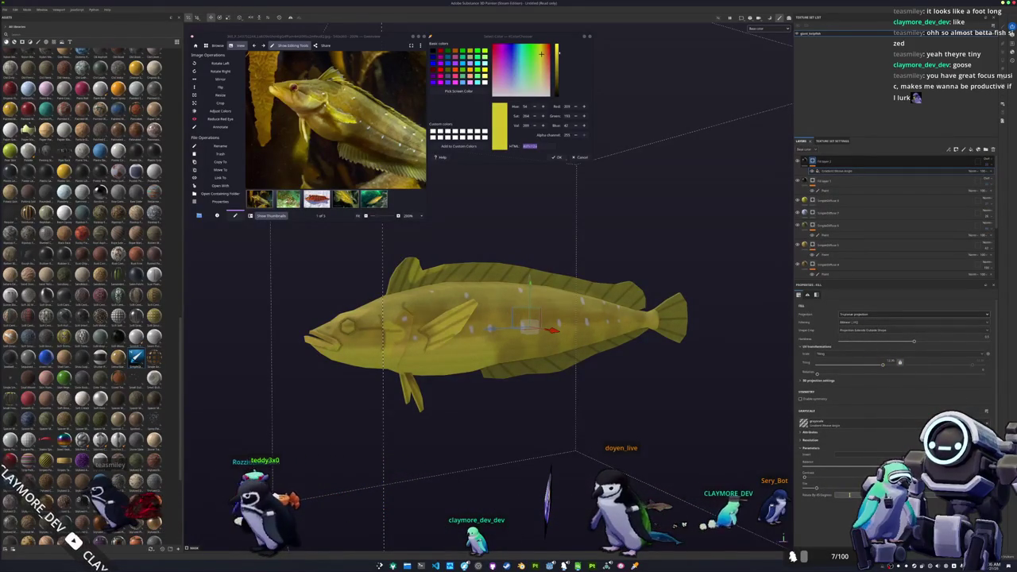
{"action": "scroll", "coordinate": [541, 358], "scroll_direction": "up", "scroll_amount": 3}
{"action": "mouse_move", "coordinate": [540, 357]}
{"action": "left_mouse_down"}
{"action": "mouse_move", "coordinate": [508, 374]}
{"action": "mouse_move", "coordinate": [579, 431]}
{"action": "mouse_move", "coordinate": [638, 334]}
{"action": "mouse_move", "coordinate": [625, 402]}
{"action": "mouse_move", "coordinate": [643, 411]}
{"action": "left_mouse_up"}
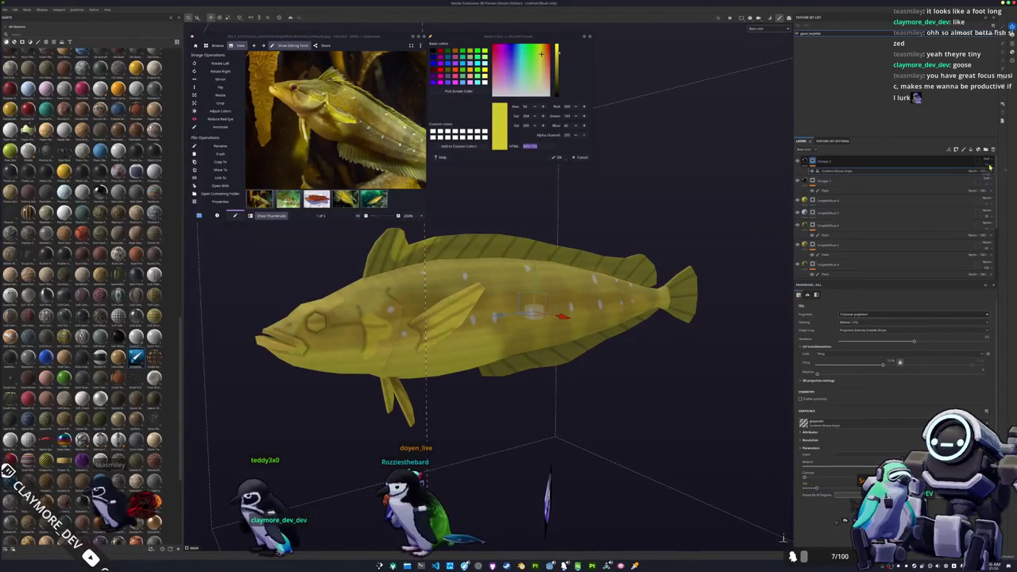
{"action": "left_click_drag", "start_coordinate": [986, 174], "coordinate": [991, 177]}
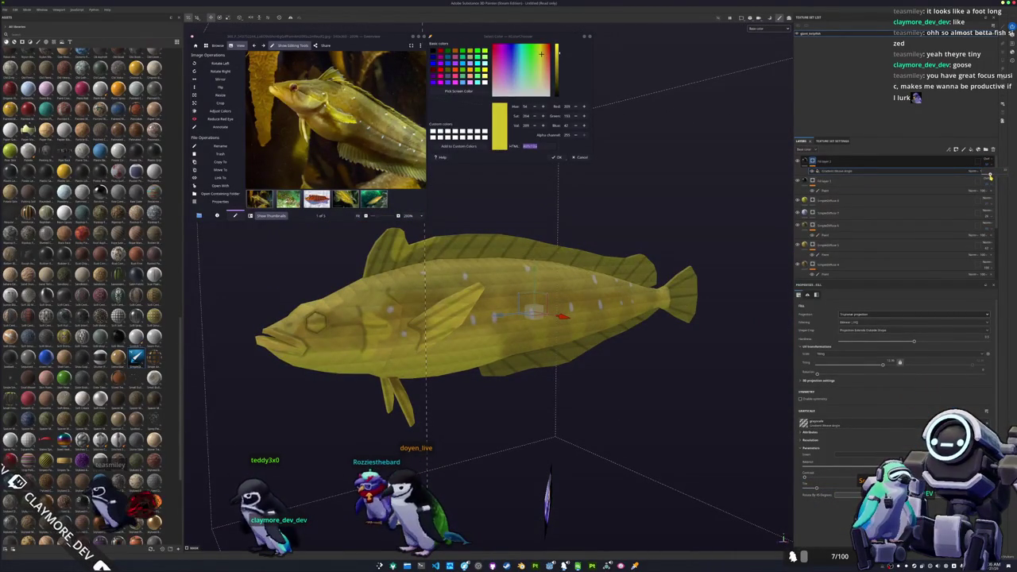
{"action": "right_click", "coordinate": [812, 161]}
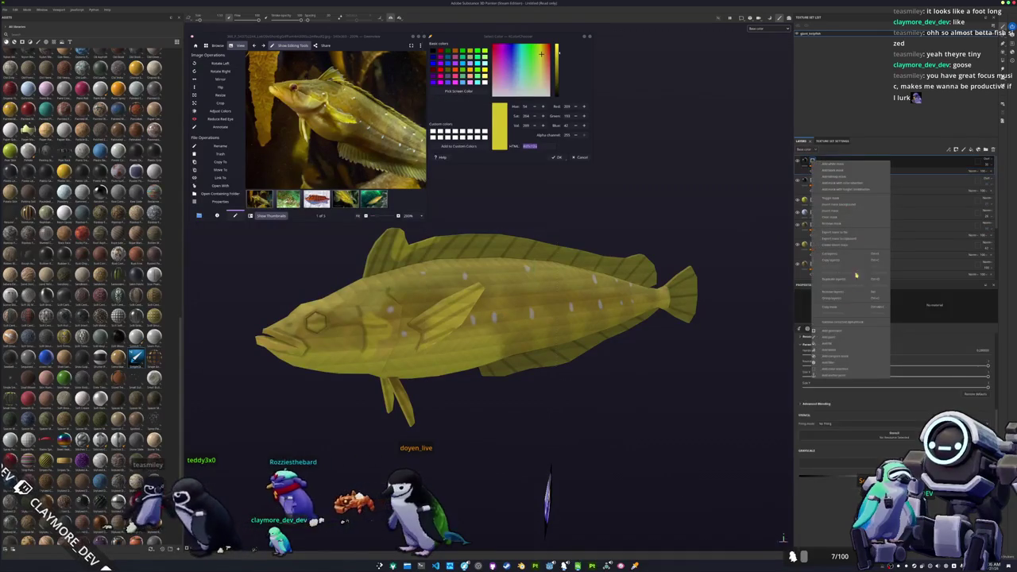
Add a generator effect to the top layer and switch to a much larger paint brush.
{"action": "left_click", "coordinate": [839, 332]}
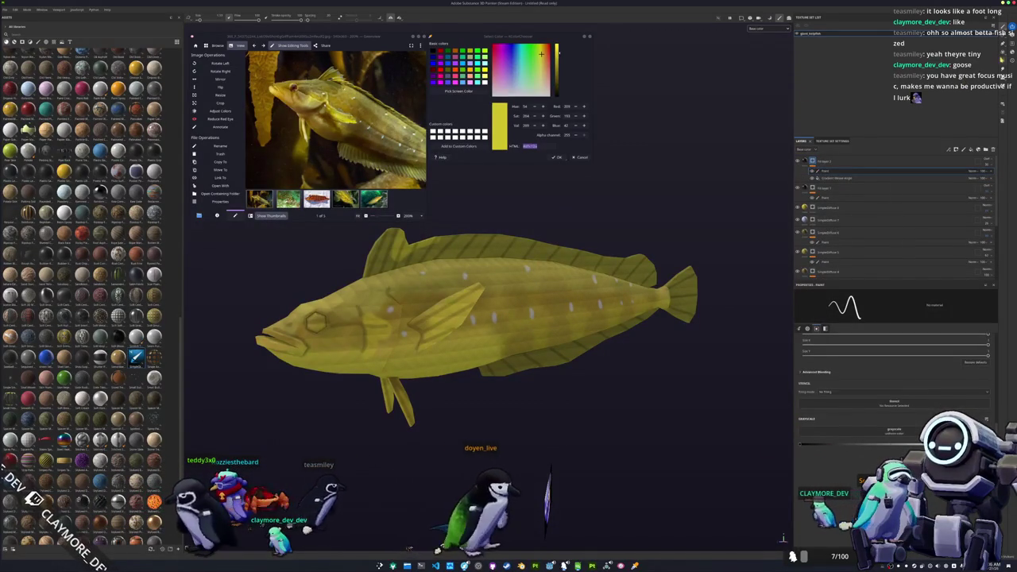
{"action": "key", "text": "4"}
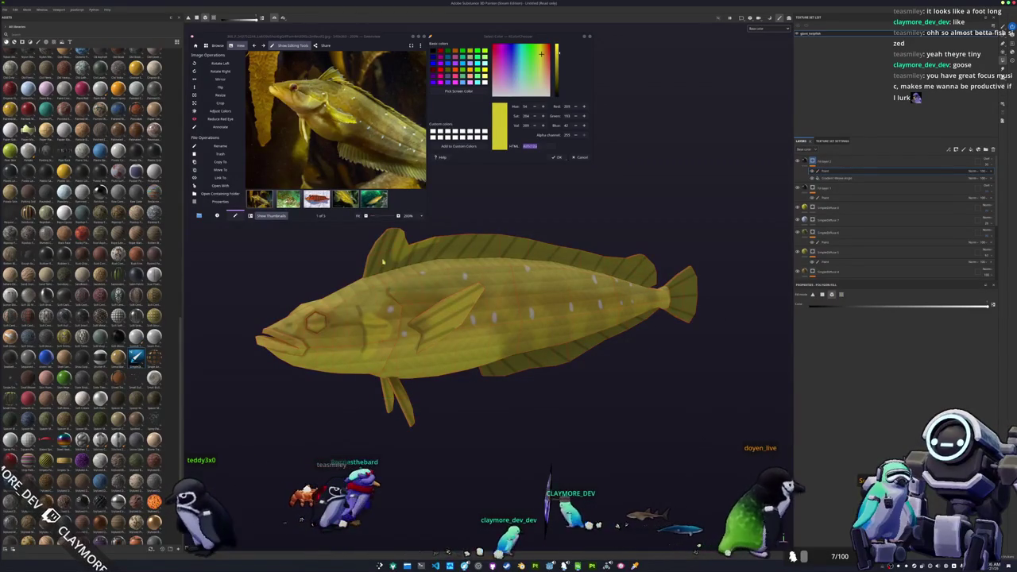
{"action": "left_click_drag", "start_coordinate": [382, 276], "coordinate": [495, 270]}
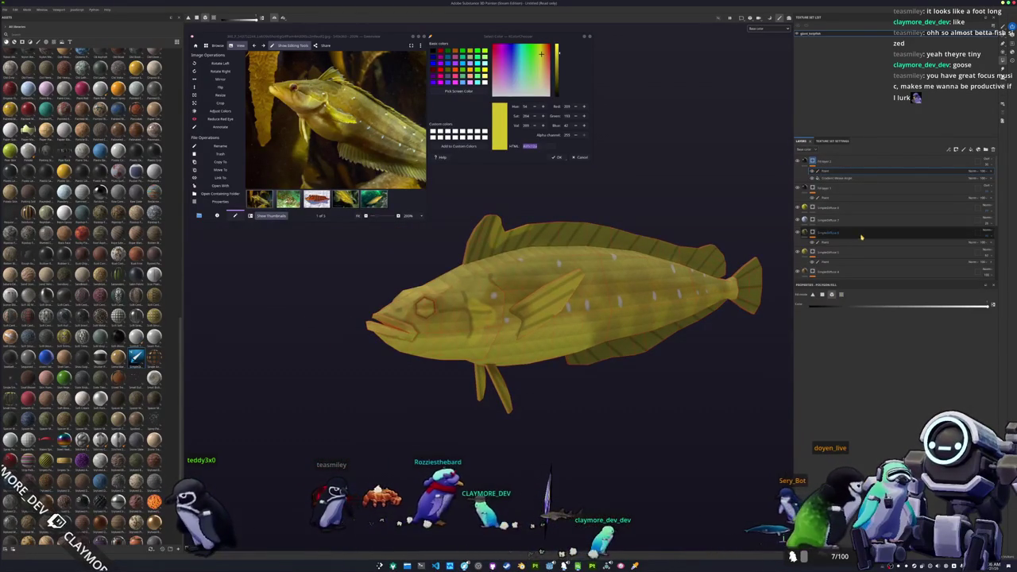
{"action": "key", "text": "1"}
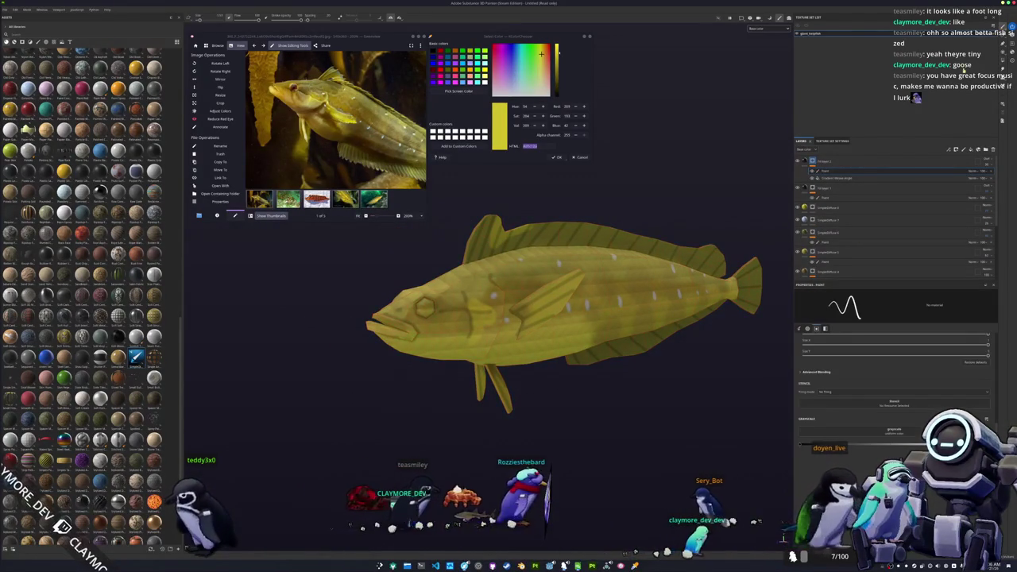
{"action": "left_click_drag", "start_coordinate": [593, 447], "coordinate": [468, 422]}
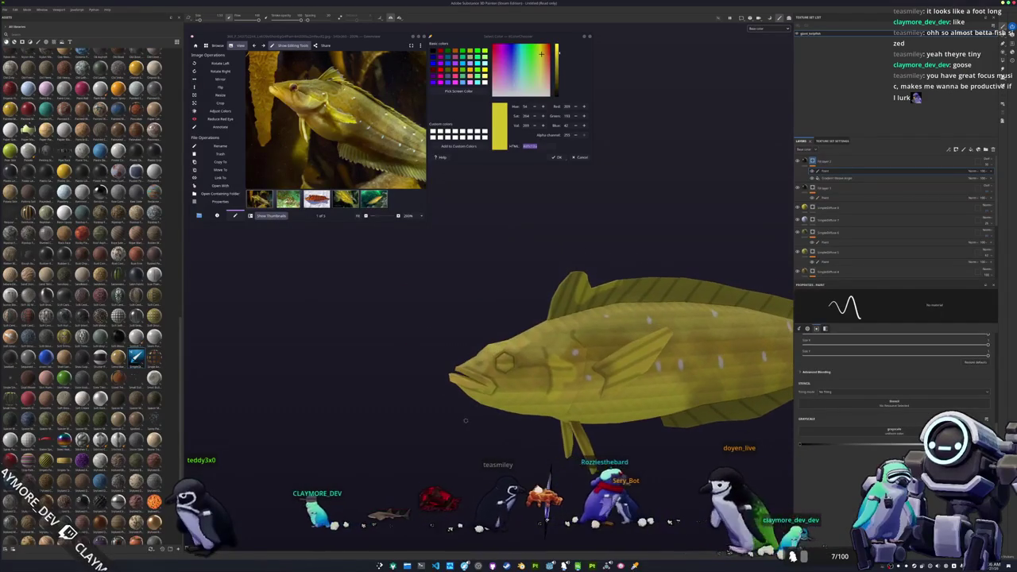
{"action": "key", "text": "bracketright"}
{"action": "key", "text": "bracketright"}
{"action": "key", "text": "bracketright"}
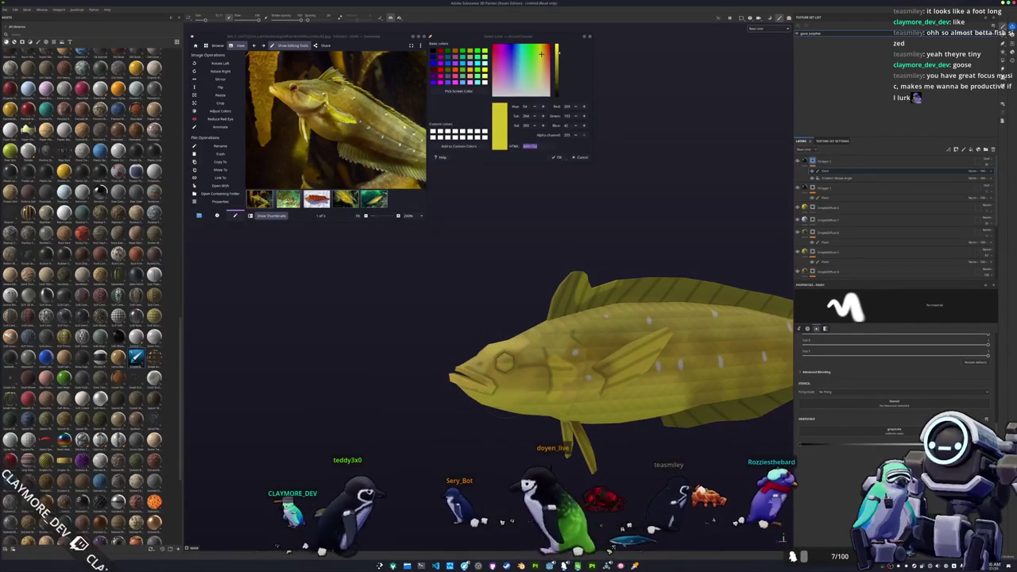
Return the fish to a side view and add a new folder at the top of the layers.
{"action": "left_click_drag", "start_coordinate": [477, 397], "coordinate": [413, 405]}
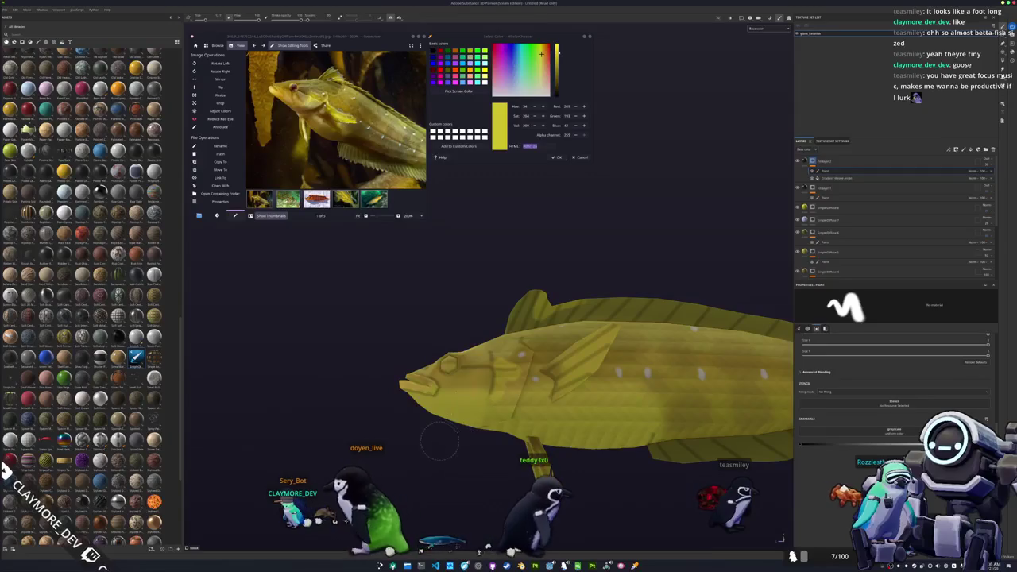
{"action": "left_click_drag", "start_coordinate": [425, 449], "coordinate": [469, 441]}
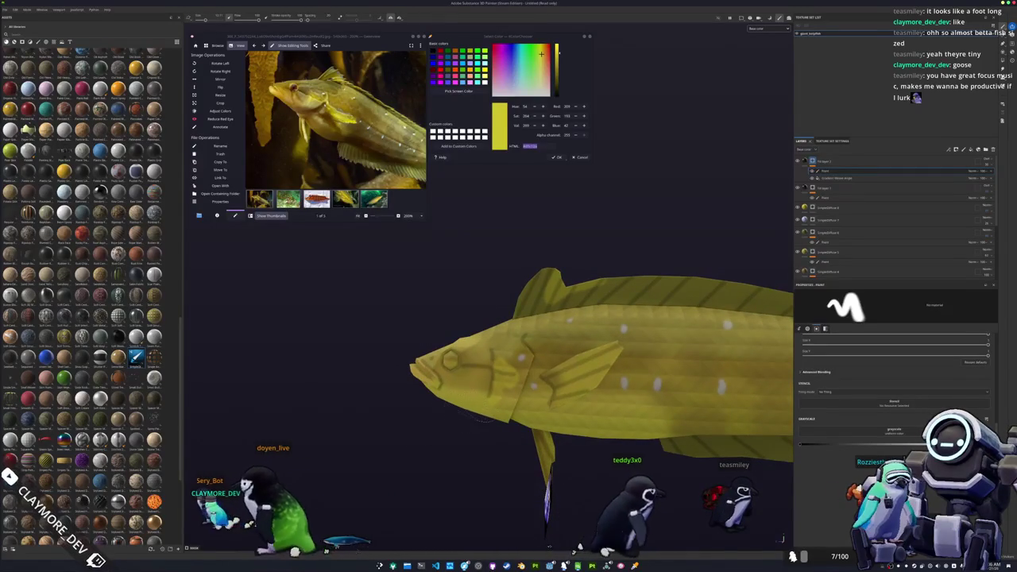
{"action": "mouse_move", "coordinate": [541, 497]}
{"action": "left_mouse_down"}
{"action": "mouse_move", "coordinate": [504, 461]}
{"action": "mouse_move", "coordinate": [517, 326]}
{"action": "left_mouse_up"}
{"action": "mouse_move", "coordinate": [673, 526]}
{"action": "left_mouse_down"}
{"action": "mouse_move", "coordinate": [590, 527]}
{"action": "mouse_move", "coordinate": [617, 459]}
{"action": "mouse_move", "coordinate": [600, 433]}
{"action": "left_mouse_up"}
{"action": "left_click", "coordinate": [986, 149]}
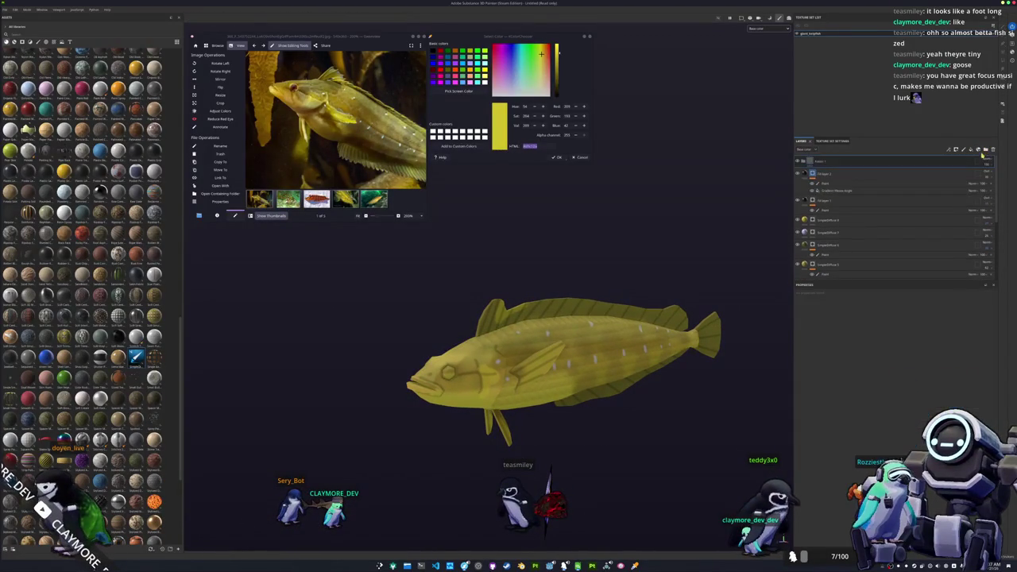
Add an HSL Perceptive filter to Folder 1, lowering saturation and raising lightness.
{"action": "right_click", "coordinate": [952, 161]}
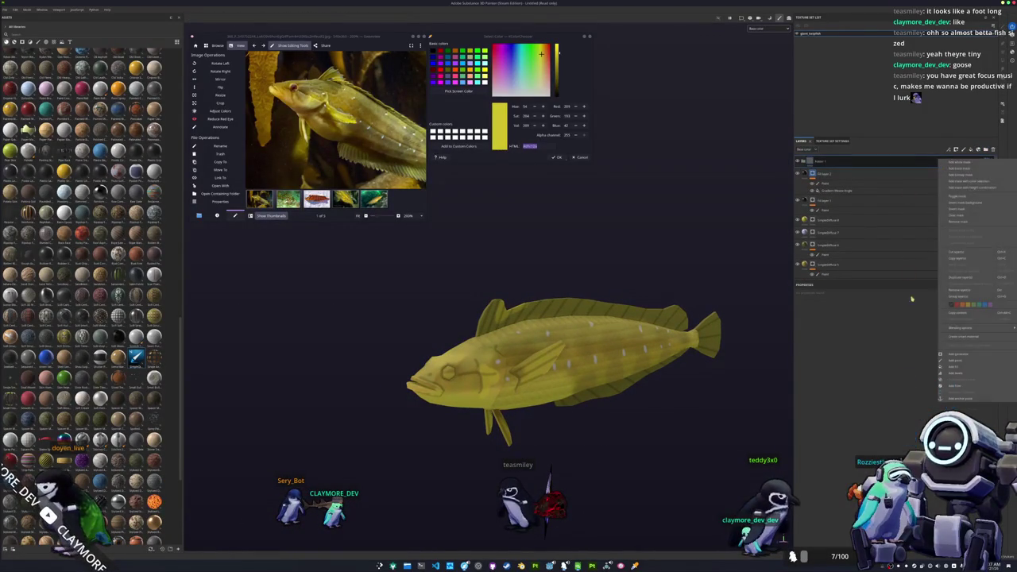
{"action": "left_click", "coordinate": [953, 387]}
{"action": "left_click", "coordinate": [898, 316]}
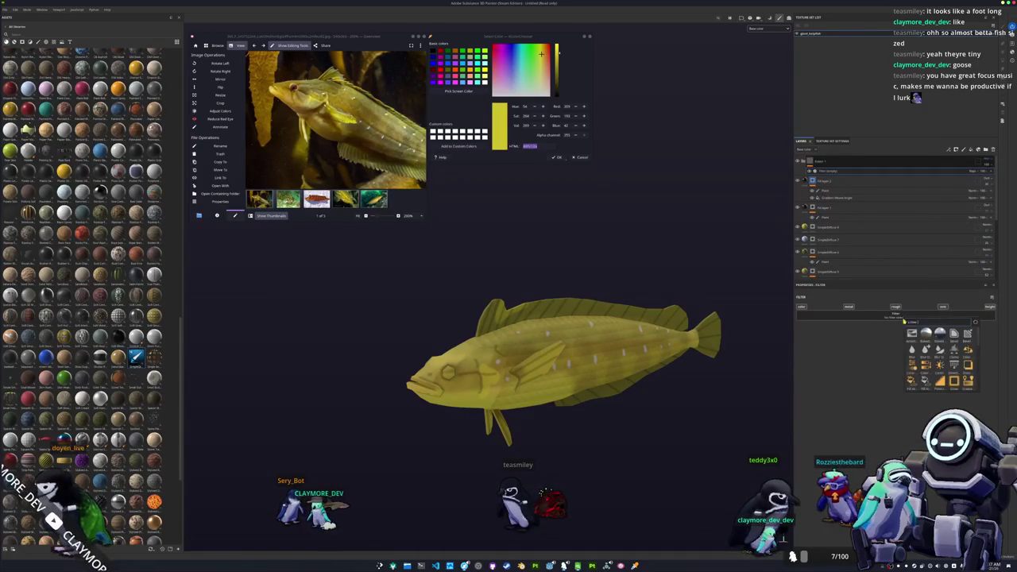
{"action": "left_click", "coordinate": [953, 355]}
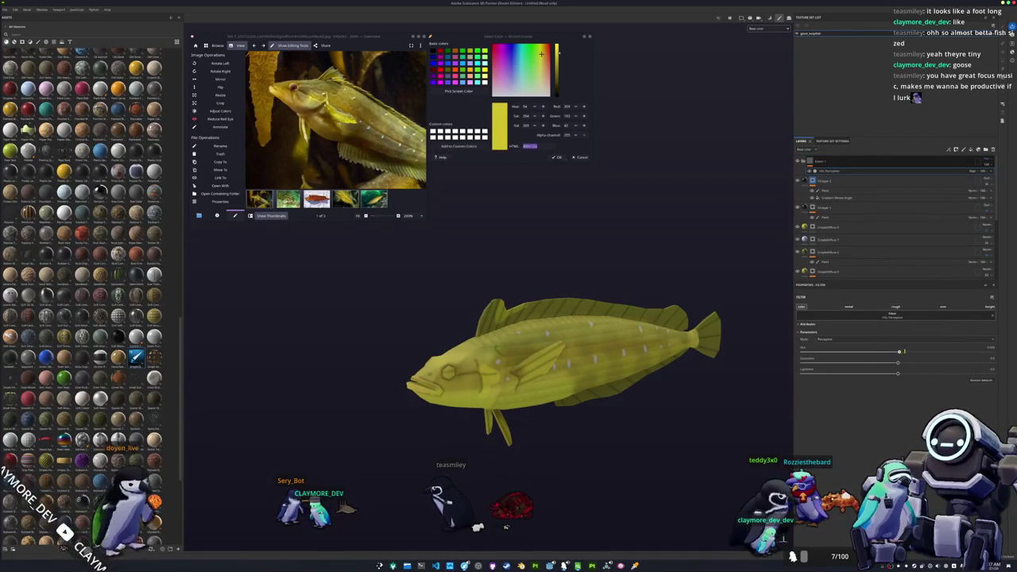
{"action": "mouse_move", "coordinate": [915, 350]}
{"action": "left_mouse_down"}
{"action": "mouse_move", "coordinate": [894, 350]}
{"action": "mouse_move", "coordinate": [904, 350]}
{"action": "left_mouse_up"}
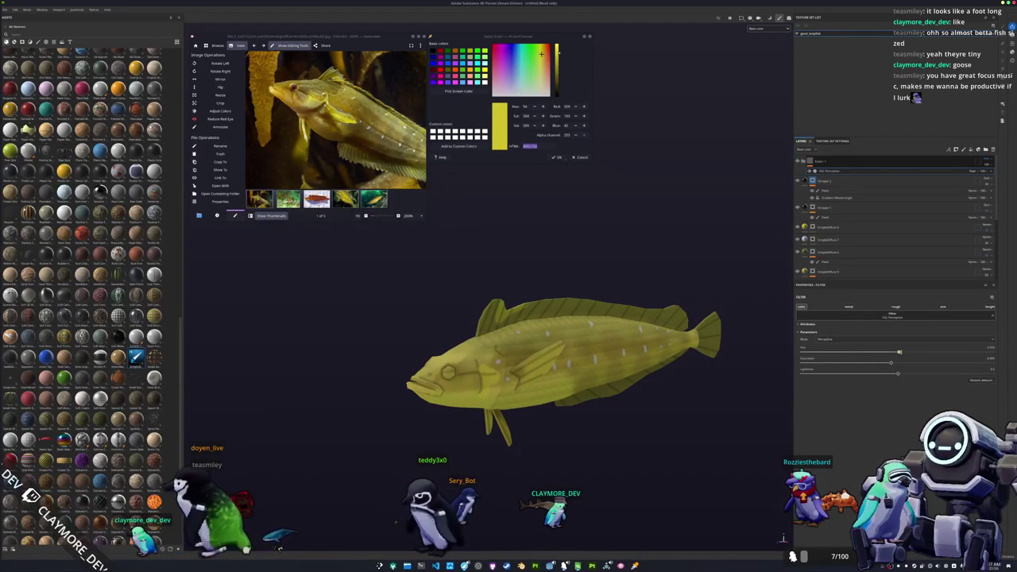
{"action": "left_click_drag", "start_coordinate": [889, 362], "coordinate": [882, 363]}
{"action": "left_click_drag", "start_coordinate": [811, 374], "coordinate": [896, 374]}
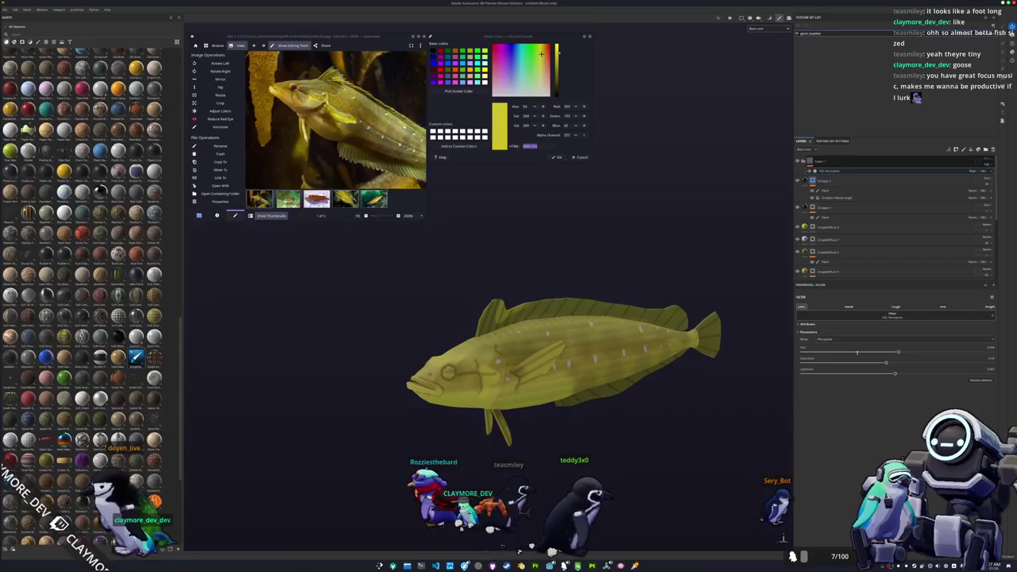
Add a Blur Slope filter to Folder 1 and a new fill layer above it.
{"action": "right_click", "coordinate": [943, 163]}
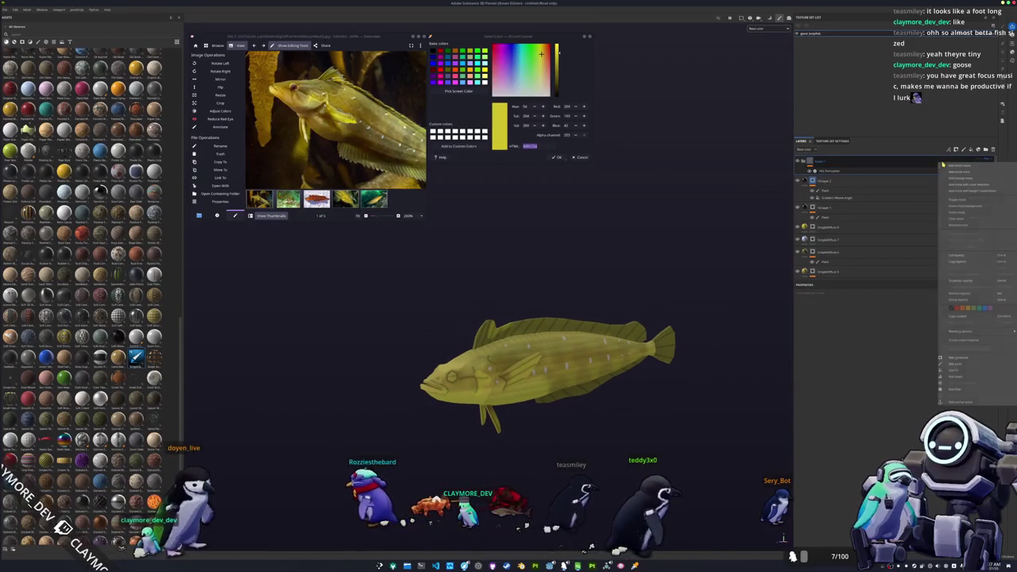
{"action": "left_click", "coordinate": [954, 389]}
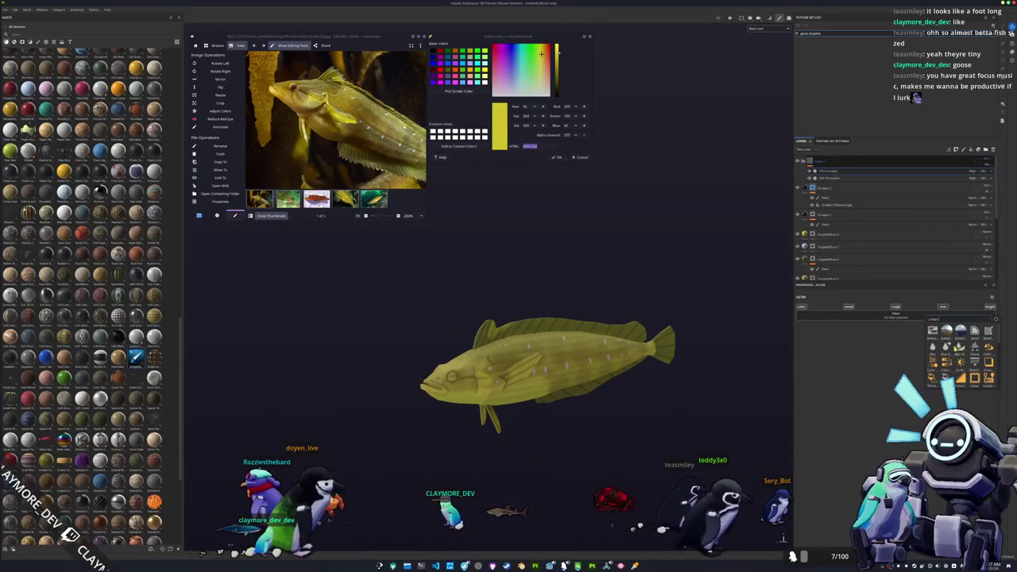
{"action": "left_click", "coordinate": [923, 313]}
{"action": "scroll", "coordinate": [744, 356], "scroll_direction": "up", "scroll_amount": 3}
{"action": "scroll", "coordinate": [744, 356], "scroll_direction": "up", "scroll_amount": 3}
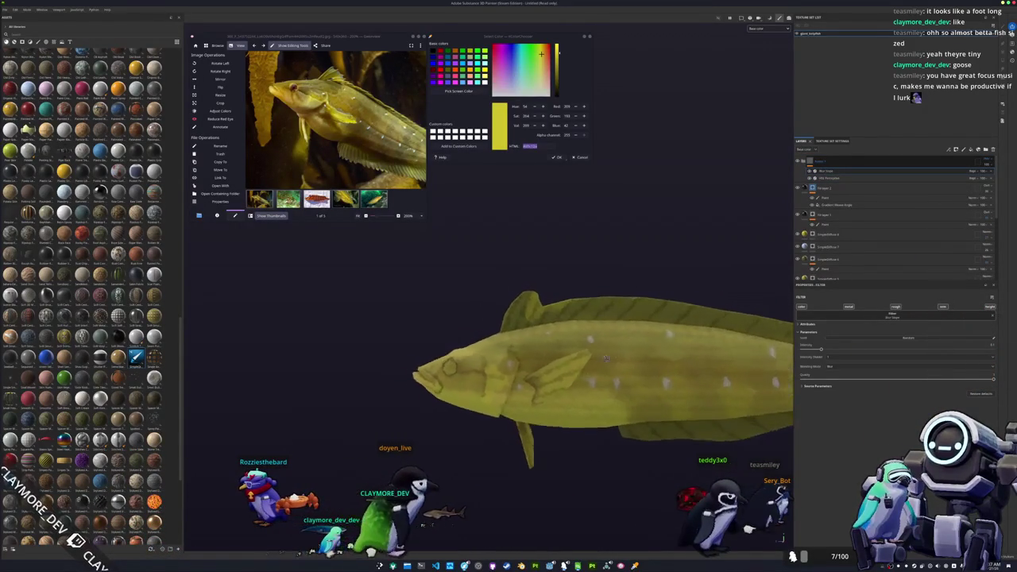
{"action": "scroll", "coordinate": [714, 348], "scroll_direction": "down", "scroll_amount": 3}
{"action": "scroll", "coordinate": [714, 348], "scroll_direction": "up", "scroll_amount": 5}
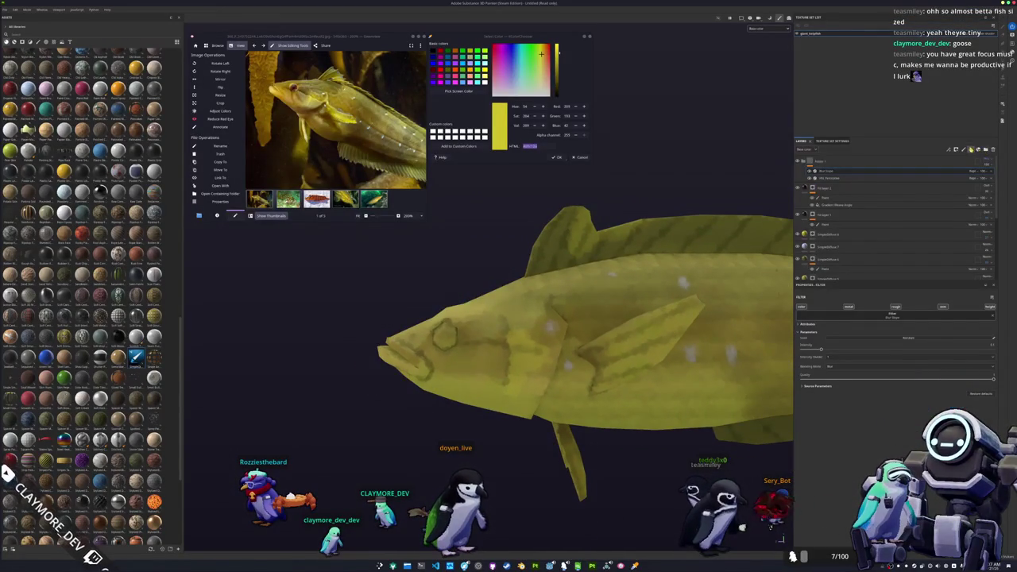
{"action": "left_click", "coordinate": [970, 148]}
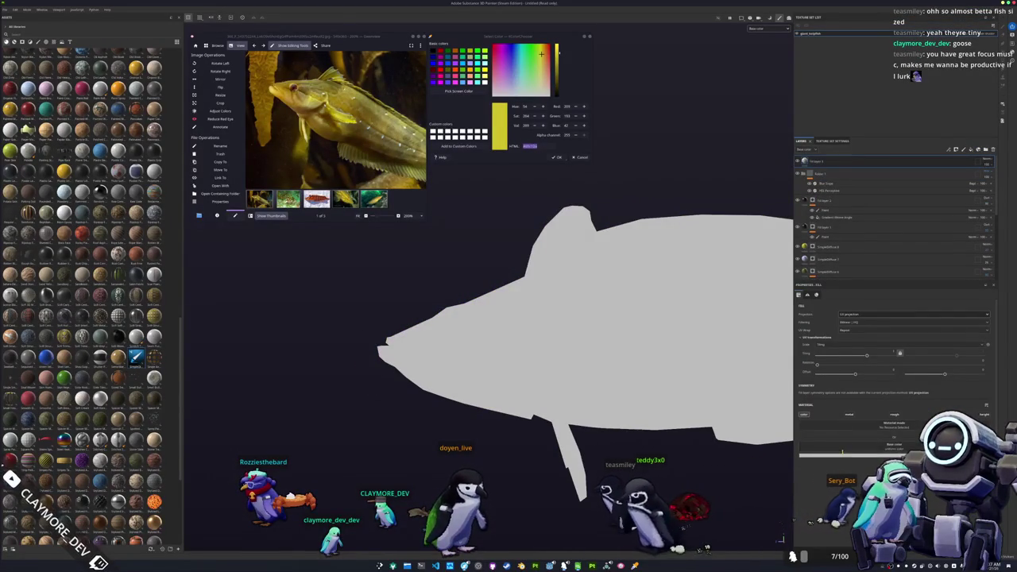
Darken the new fill to black and give it a black mask with a paint effect.
{"action": "left_click_drag", "start_coordinate": [835, 522], "coordinate": [823, 497]}
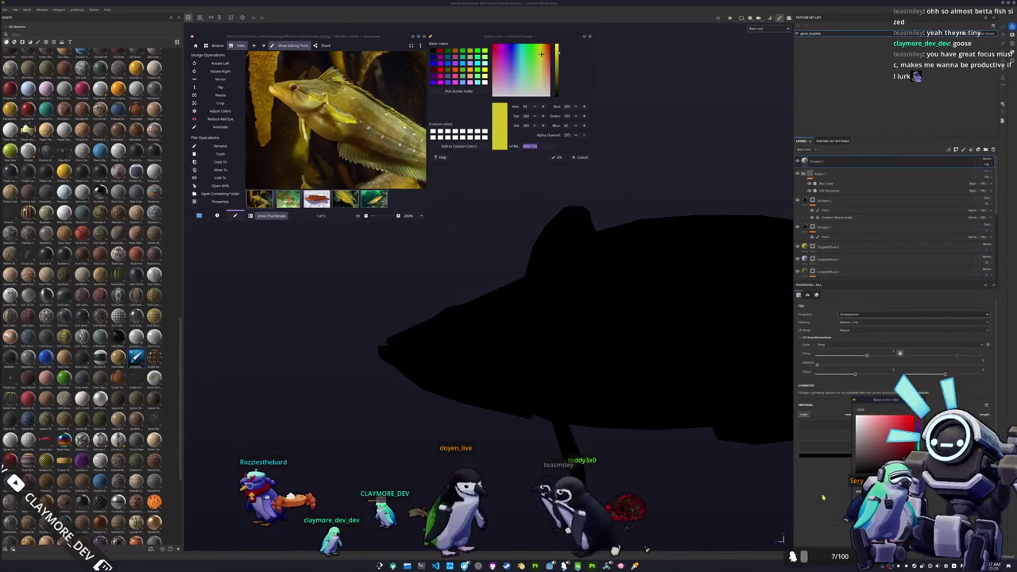
{"action": "right_click", "coordinate": [824, 162]}
{"action": "left_click", "coordinate": [834, 173]}
{"action": "right_click", "coordinate": [813, 162]}
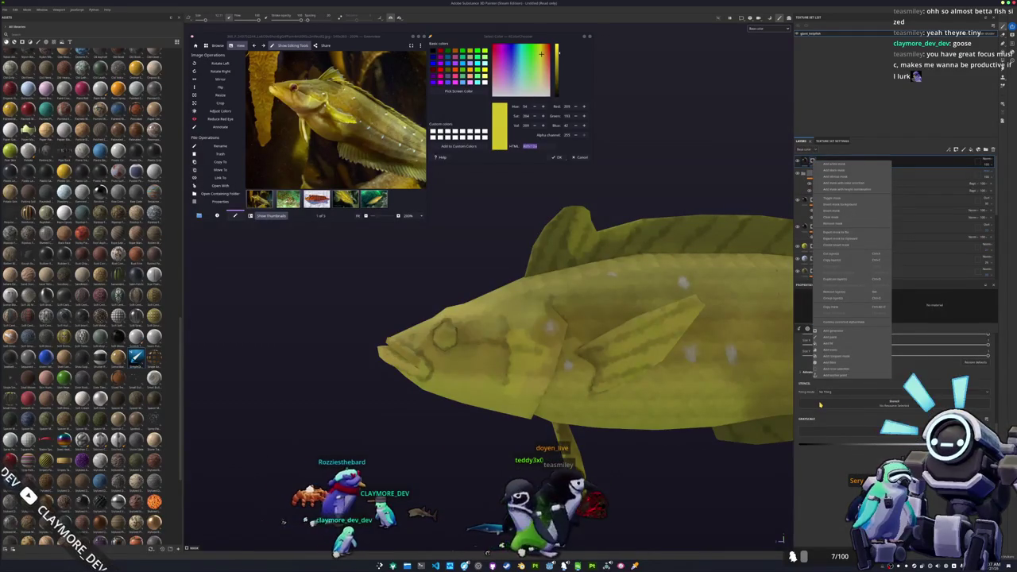
{"action": "left_click", "coordinate": [833, 338]}
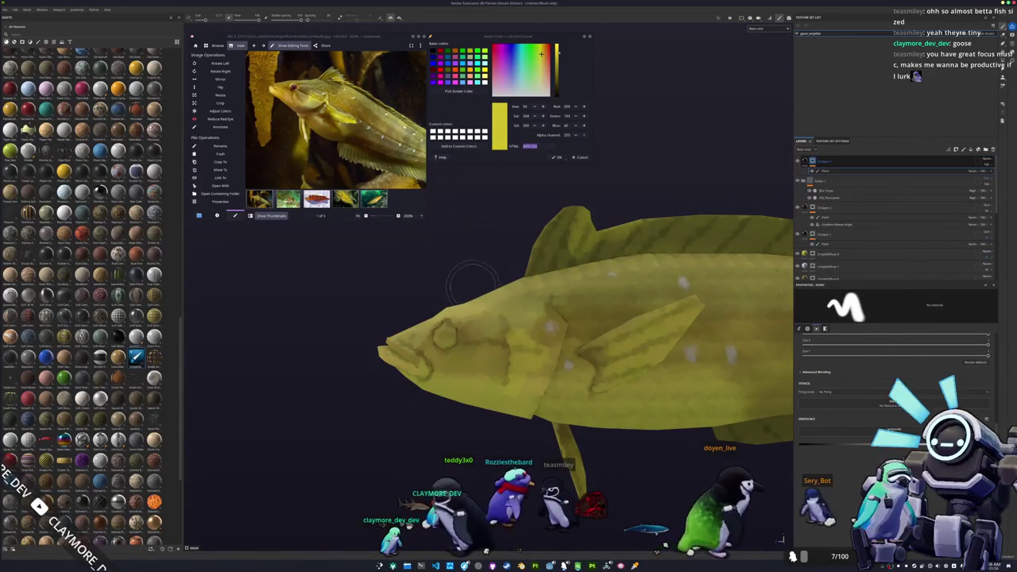
{"action": "scroll", "coordinate": [341, 119], "scroll_direction": "up", "scroll_amount": 3}
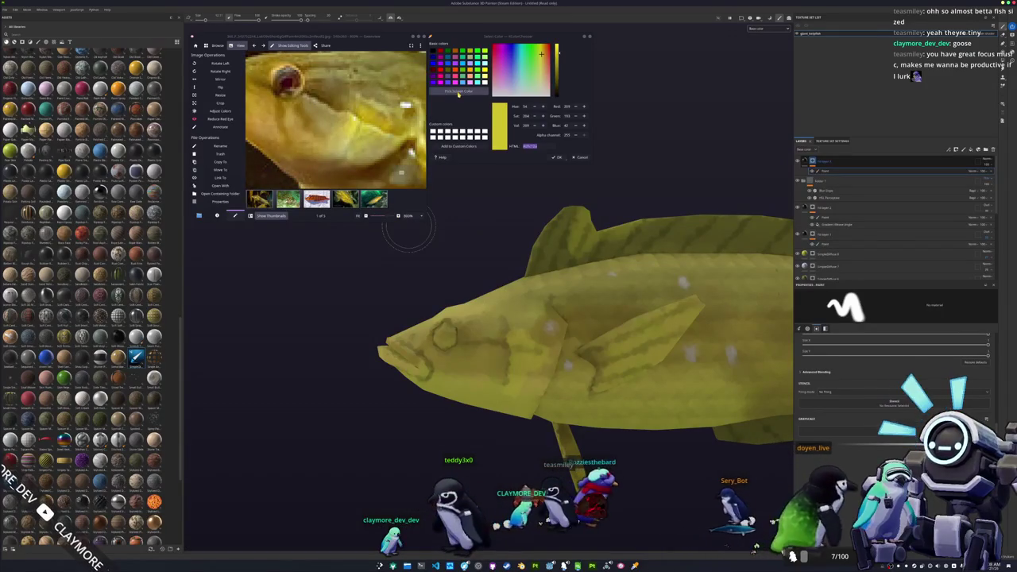
Sample the reddish-brown eye colour from the reference photo as the fill's base colour.
{"action": "left_click", "coordinate": [286, 79]}
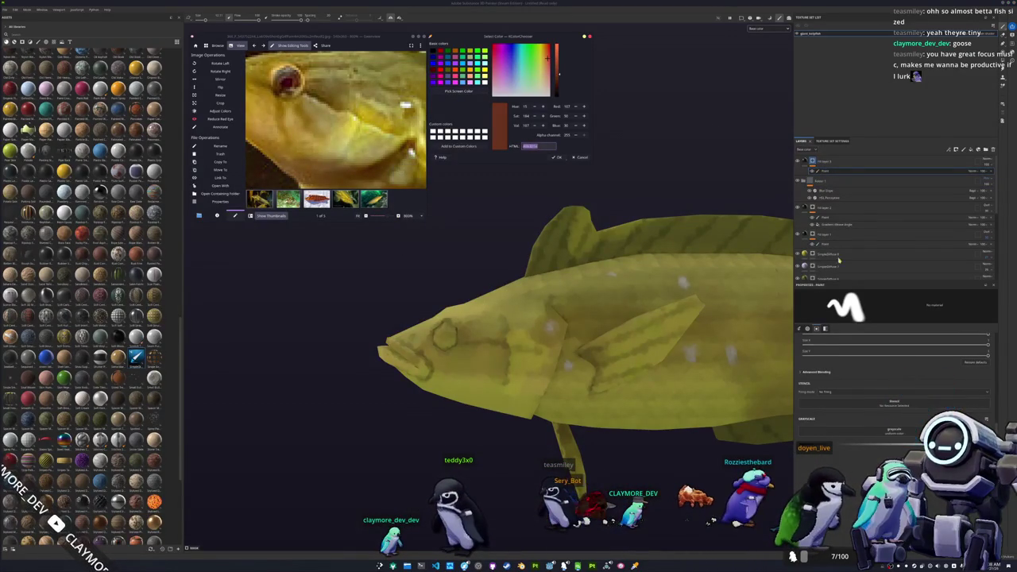
{"action": "key", "text": "Delete"}
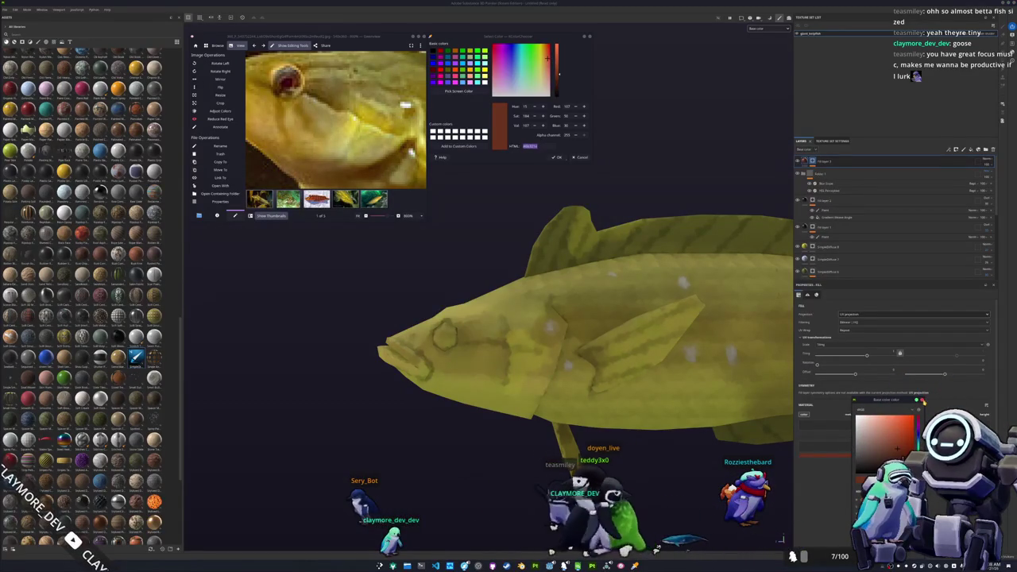
{"action": "key", "text": "ctrl+z"}
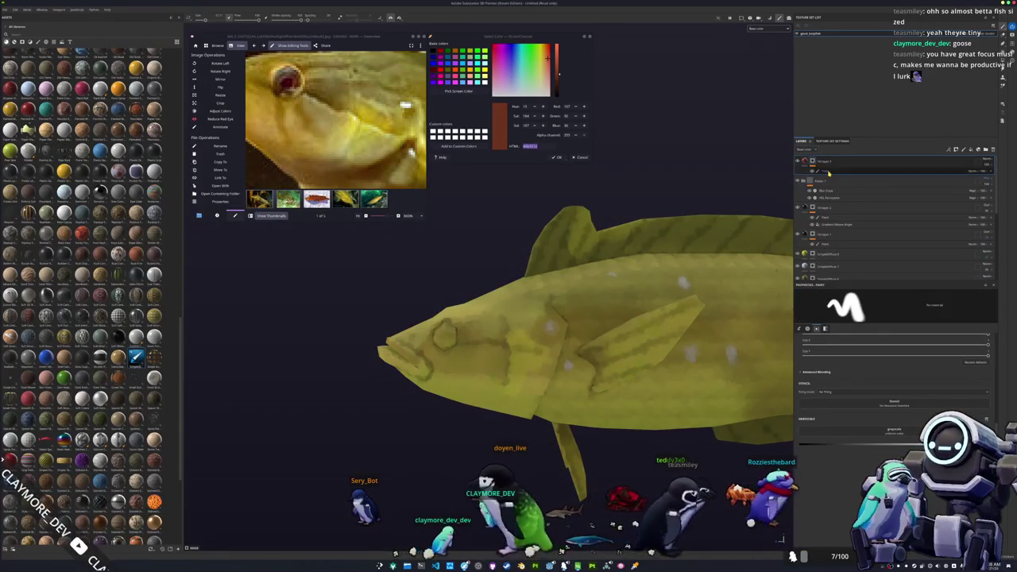
{"action": "scroll", "coordinate": [463, 328], "scroll_direction": "up", "scroll_amount": 5}
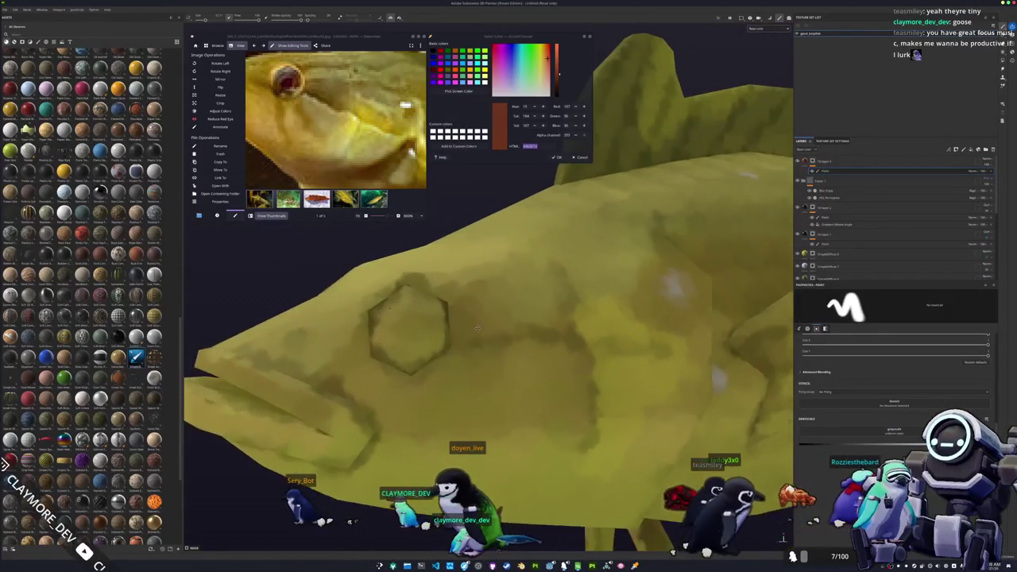
{"action": "scroll", "coordinate": [463, 328], "scroll_direction": "up", "scroll_amount": 3}
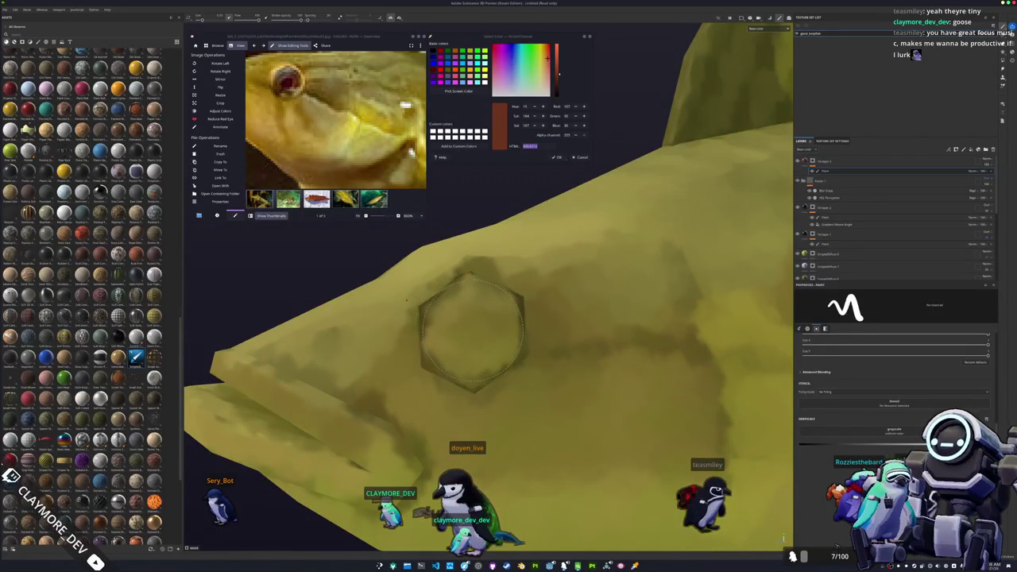
Dab a #4a0f1e red-brown dot on the head, then delete that paint effect from the top layer.
{"action": "left_click", "coordinate": [471, 330]}
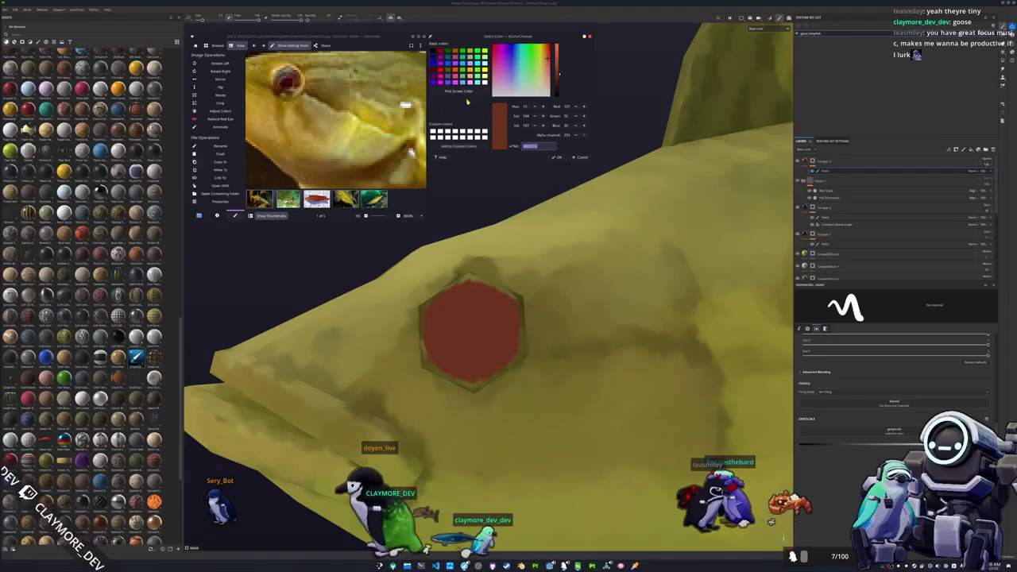
{"action": "type", "text": "#4a0f1e"}
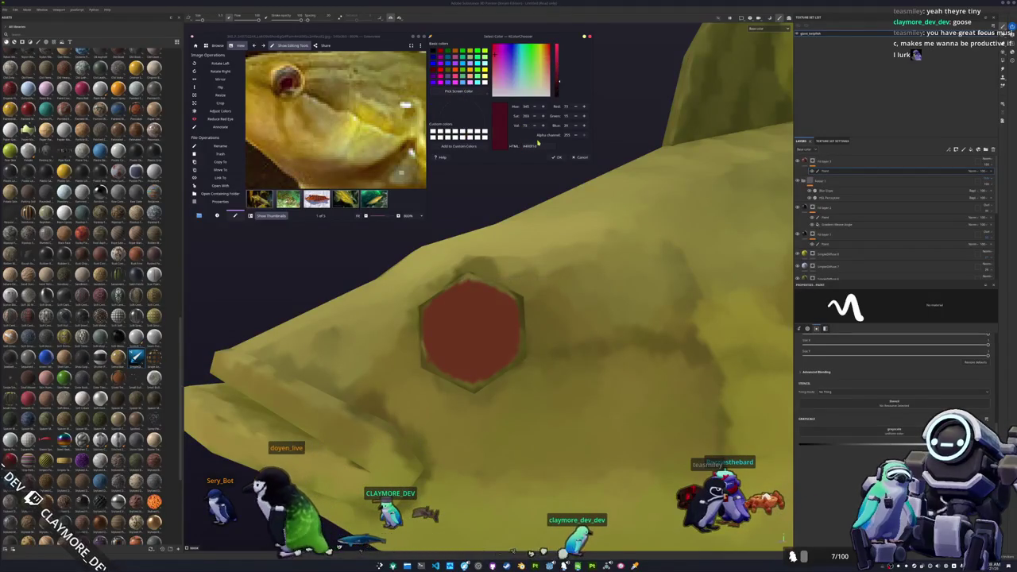
{"action": "left_click", "coordinate": [854, 165]}
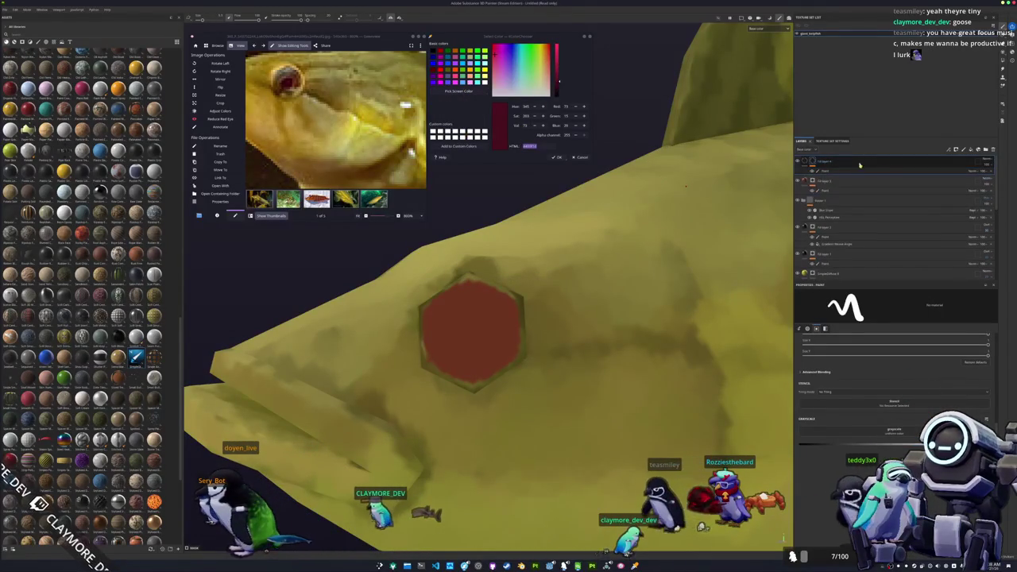
{"action": "key", "text": "Delete"}
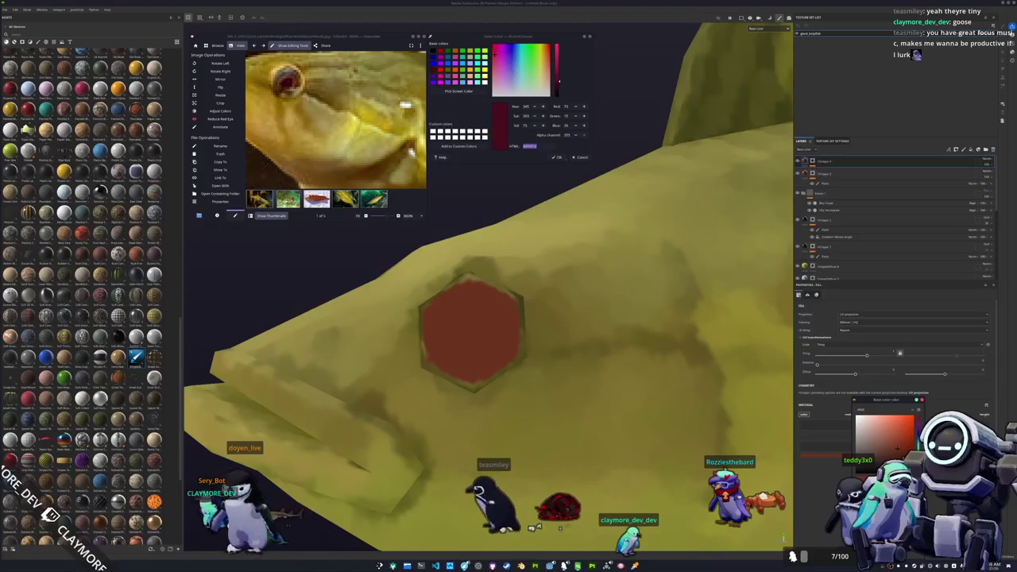
Add a new paint layer and dab a dark maroon pupil at the eye's centre.
{"action": "right_click", "coordinate": [812, 161]}
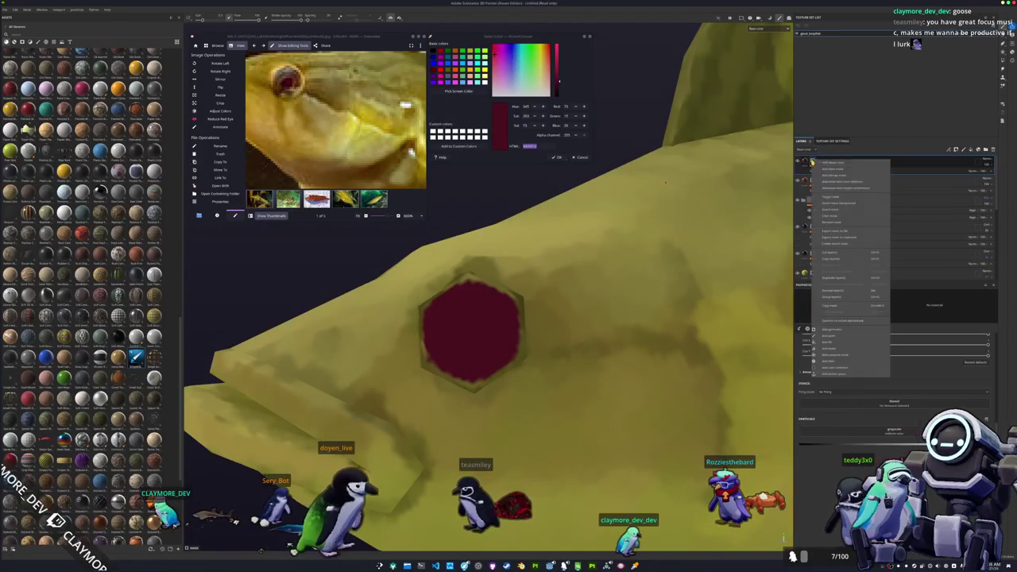
{"action": "left_click", "coordinate": [832, 225]}
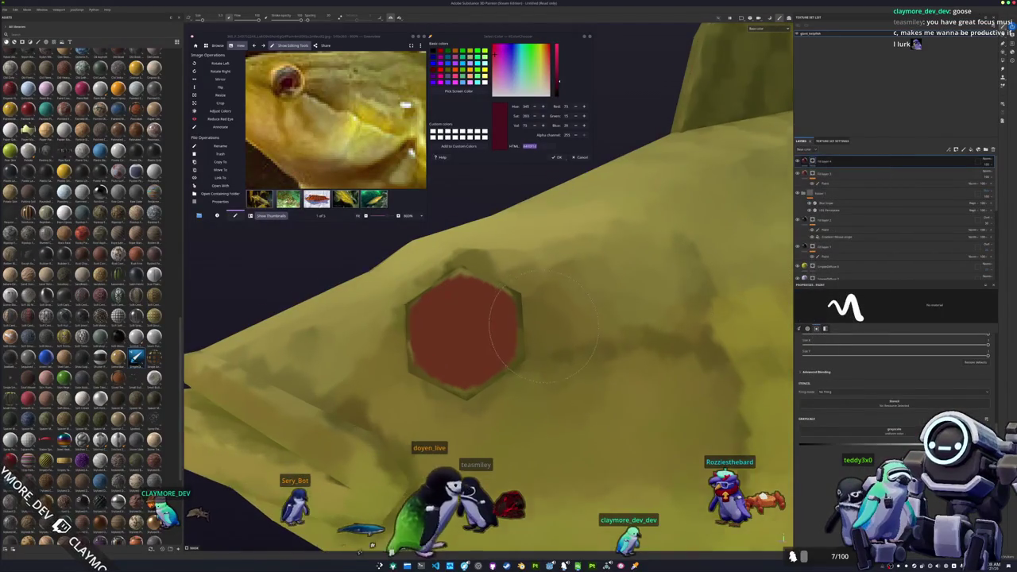
{"action": "left_click_drag", "start_coordinate": [492, 316], "coordinate": [525, 330]}
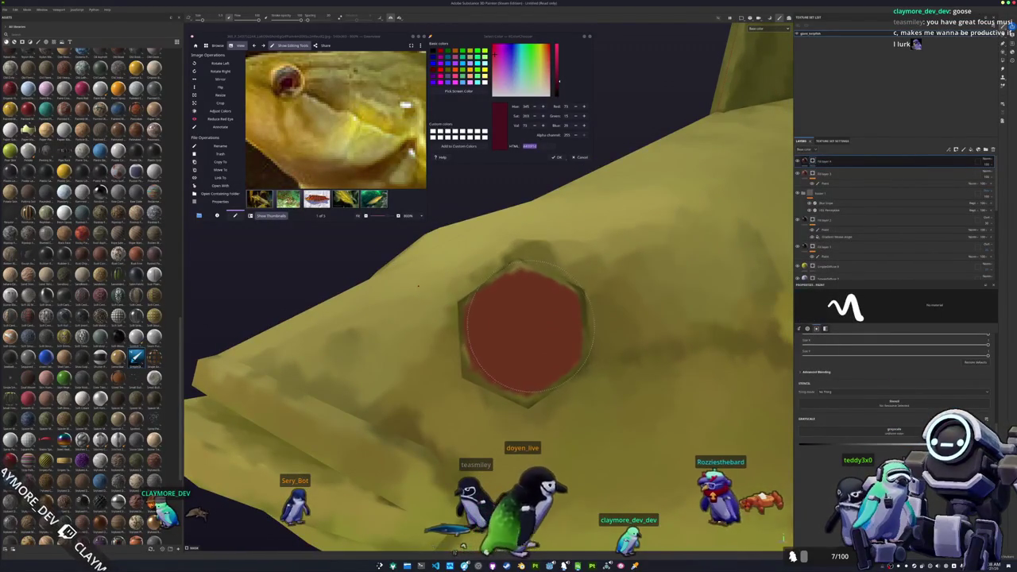
{"action": "left_click", "coordinate": [525, 326]}
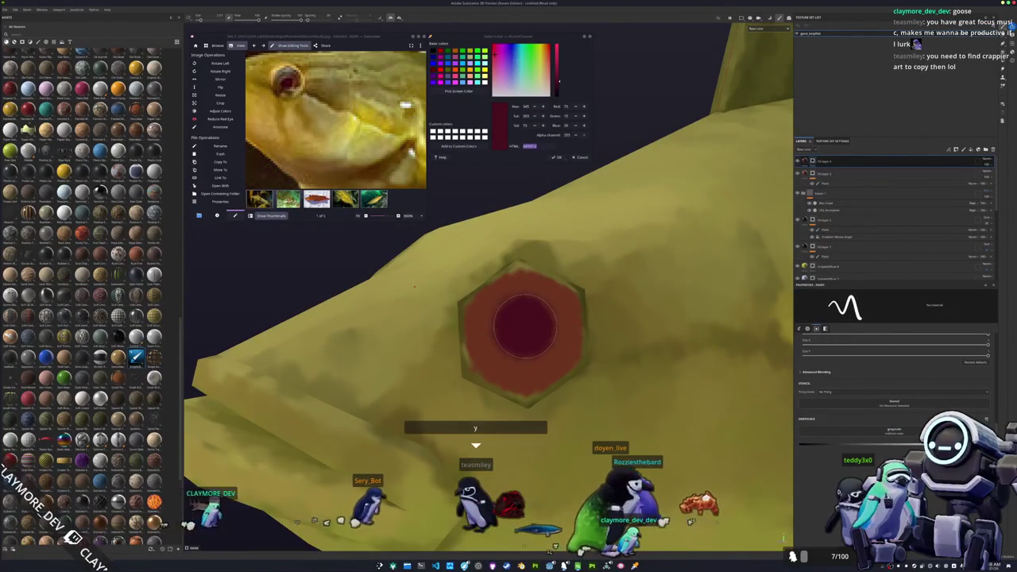
{"action": "scroll", "coordinate": [525, 326], "scroll_direction": "down", "scroll_amount": 5}
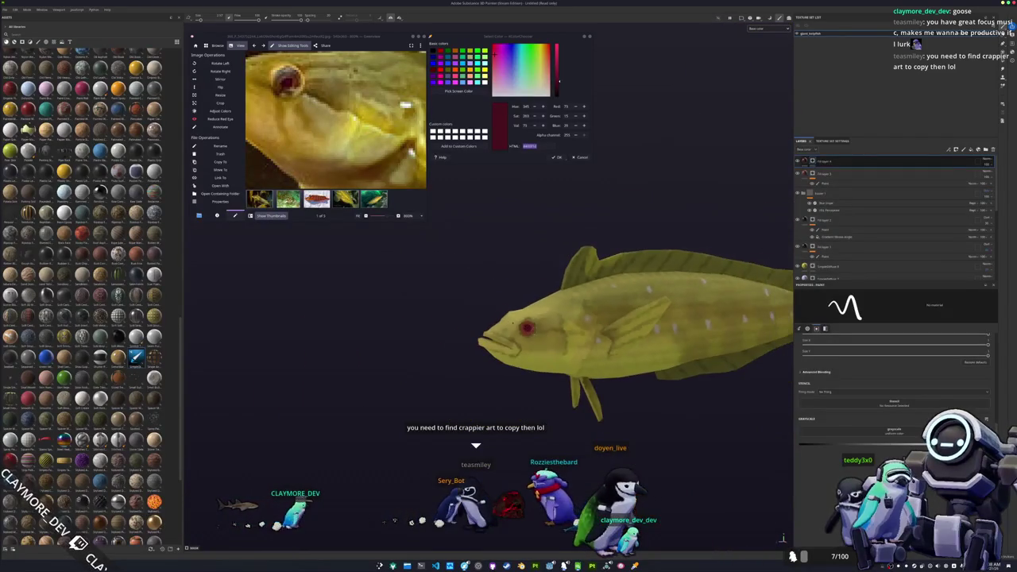
Turn the fish to a side view and shift the CIE Perceptual filter's slider to retint it.
{"action": "left_click_drag", "start_coordinate": [637, 387], "coordinate": [461, 207]}
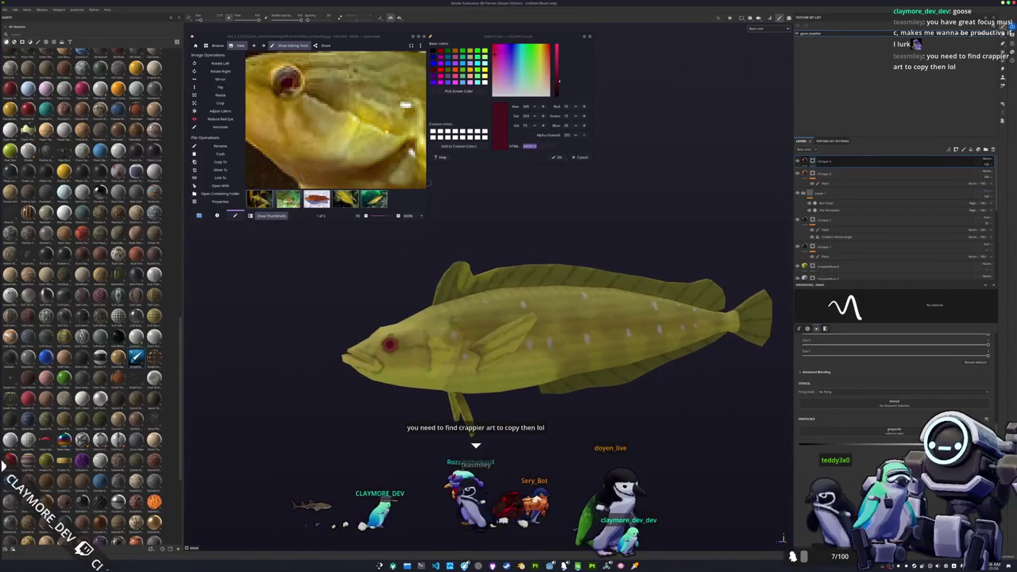
{"action": "scroll", "coordinate": [429, 183], "scroll_direction": "down", "scroll_amount": 1}
{"action": "scroll", "coordinate": [429, 182], "scroll_direction": "down", "scroll_amount": 2}
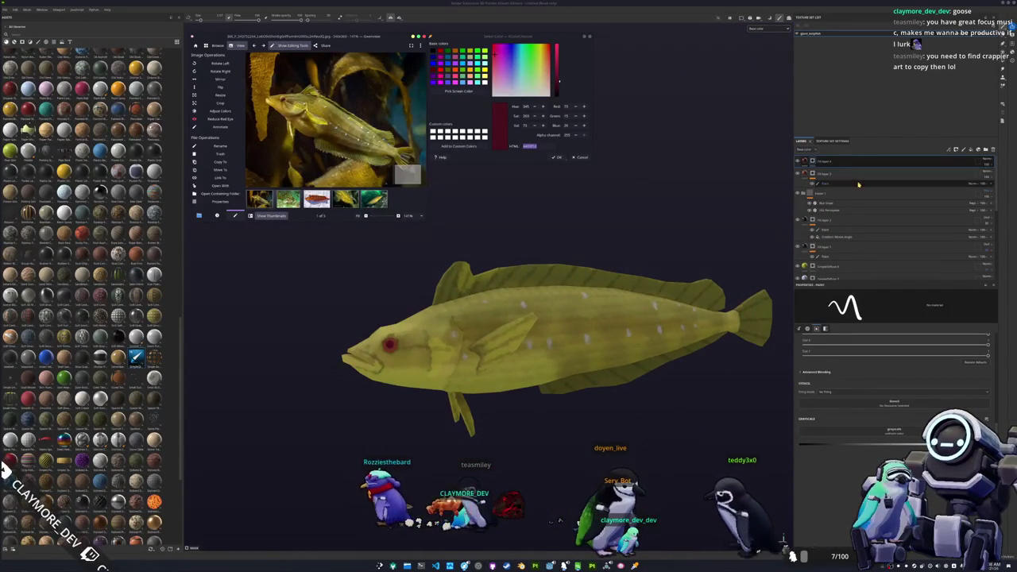
{"action": "left_click", "coordinate": [842, 209]}
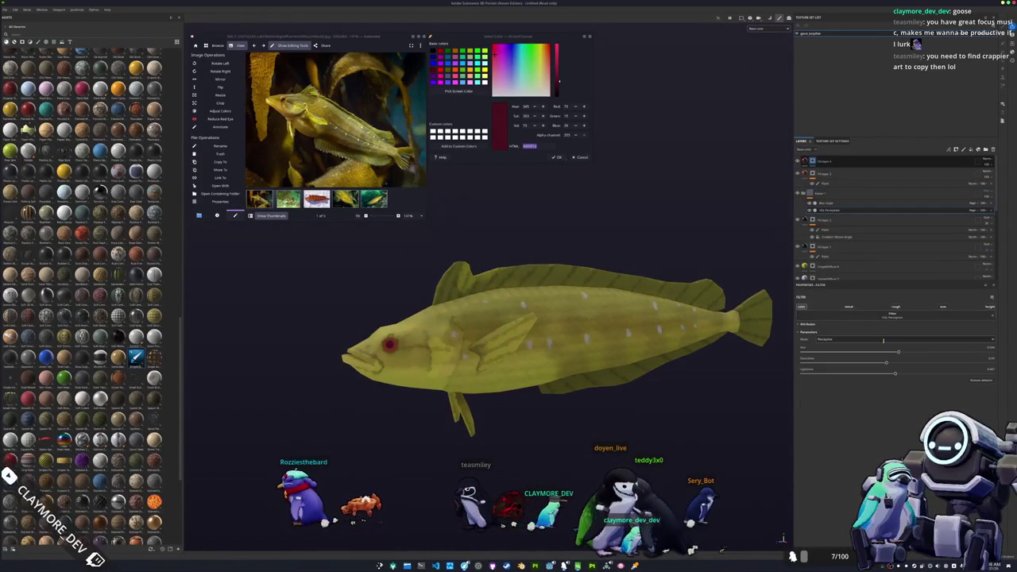
{"action": "left_click_drag", "start_coordinate": [887, 361], "coordinate": [893, 362]}
Set the filter Hue to 1, nudge the value toward olive, and save the project.
{"action": "left_click", "coordinate": [990, 347]}
{"action": "type", "text": "1"}
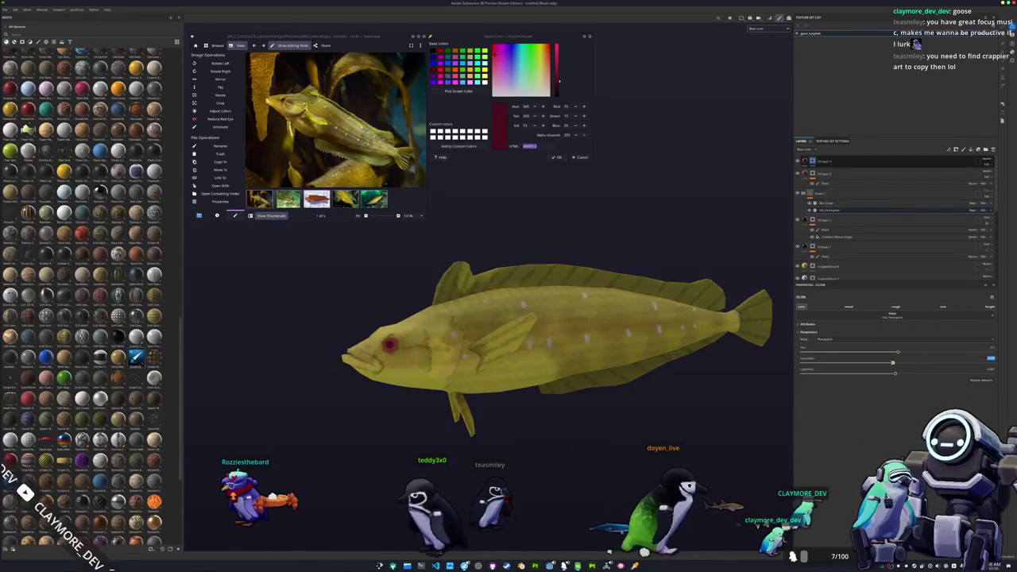
{"action": "key", "text": "Return"}
{"action": "left_click", "coordinate": [857, 363]}
{"action": "left_click_drag", "start_coordinate": [856, 363], "coordinate": [870, 367]}
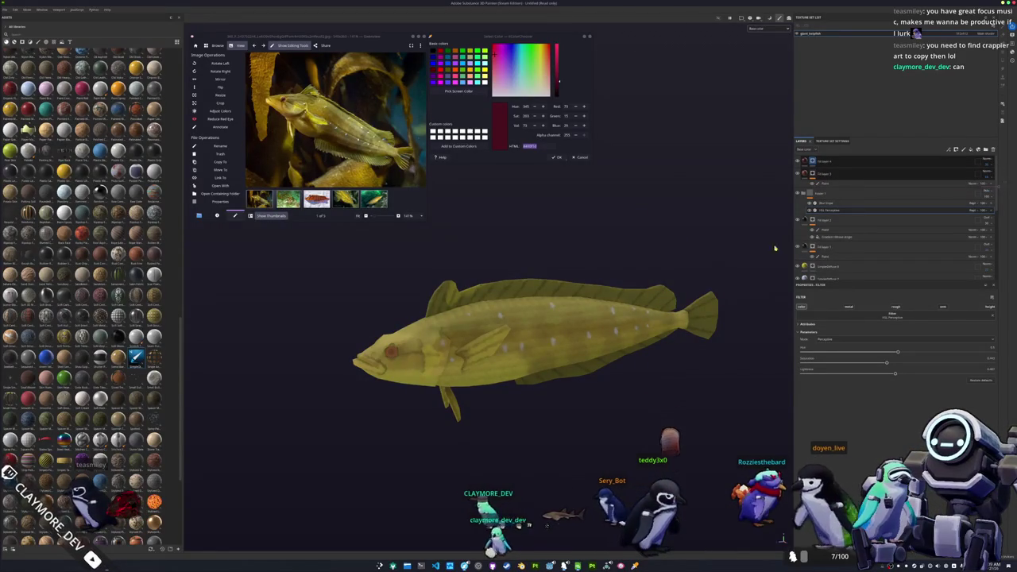
{"action": "key", "text": "ctrl+s"}
Save the painting project into the fish's project folder.
{"action": "left_click_drag", "start_coordinate": [508, 214], "coordinate": [708, 266]}
{"action": "left_click", "coordinate": [698, 275]}
{"action": "left_click", "coordinate": [706, 321]}
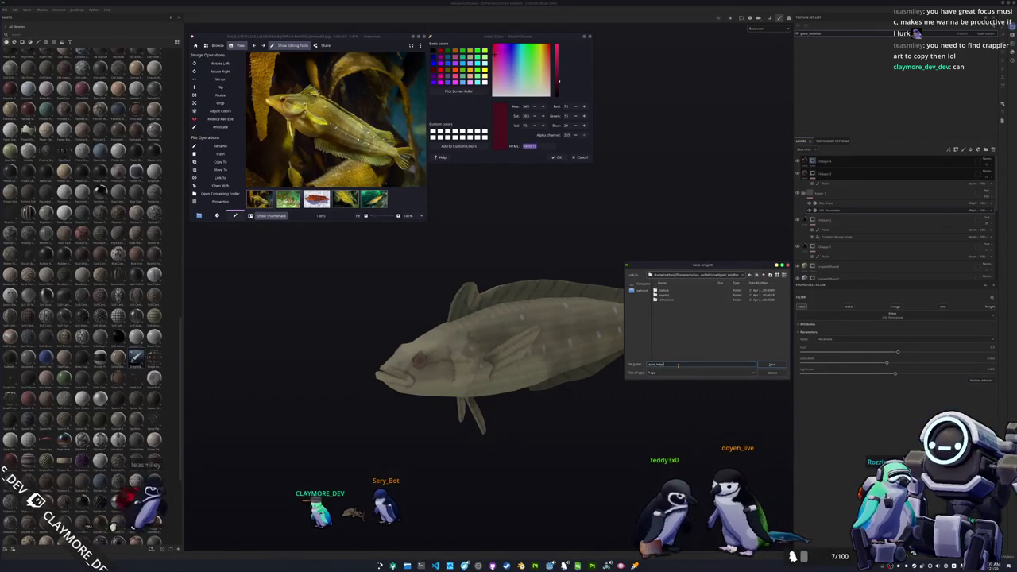
{"action": "key", "text": "Return"}
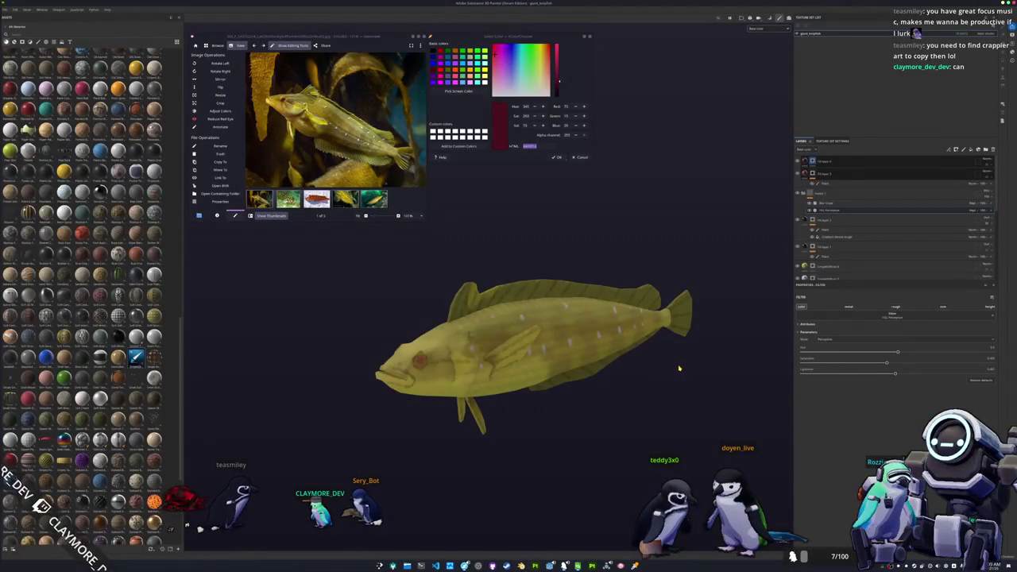
Export the fish texture maps as PNGs into a newly created textures folder.
{"action": "key", "text": "ctrl+shift+e"}
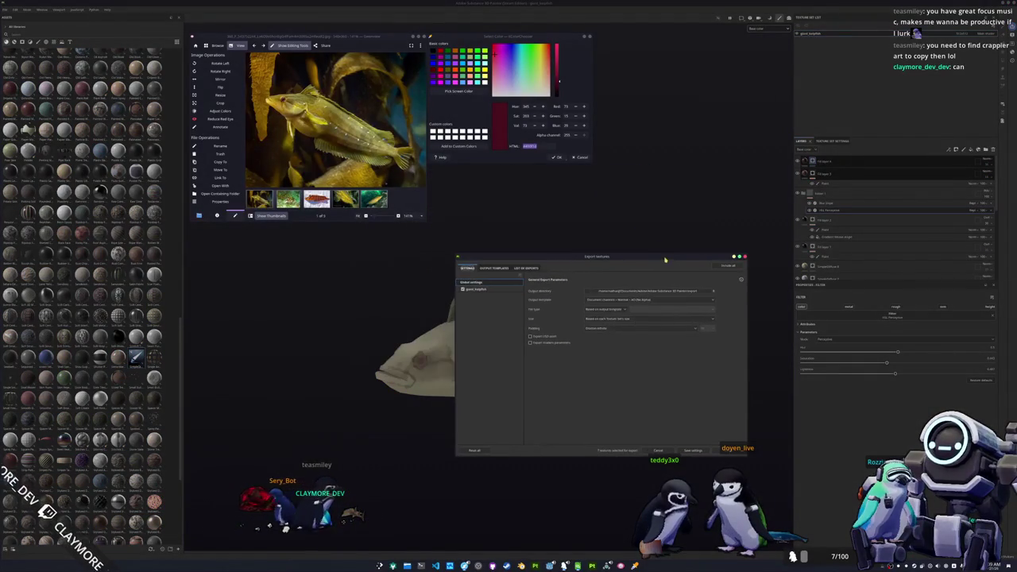
{"action": "left_click", "coordinate": [653, 292]}
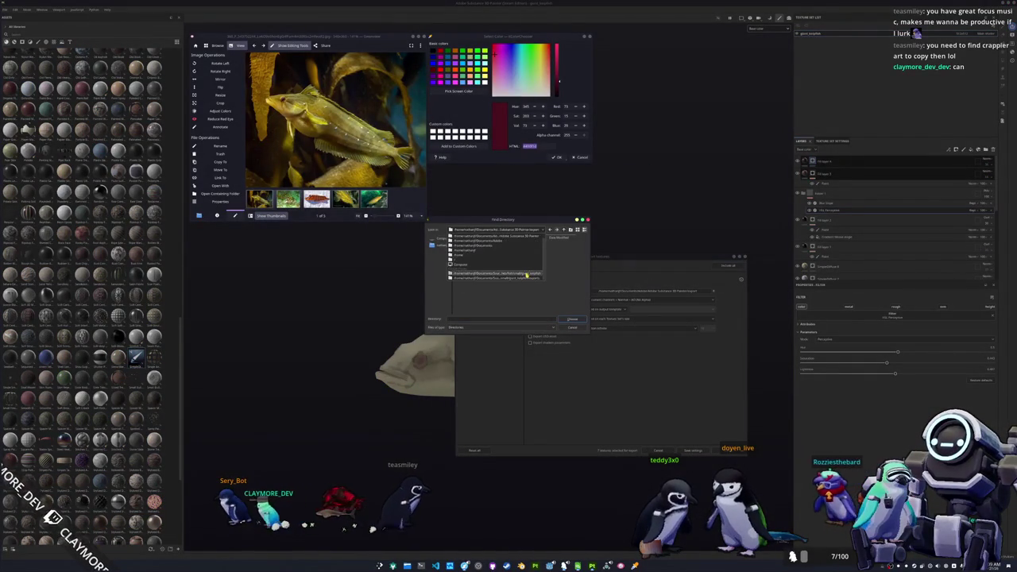
{"action": "left_click", "coordinate": [570, 230]}
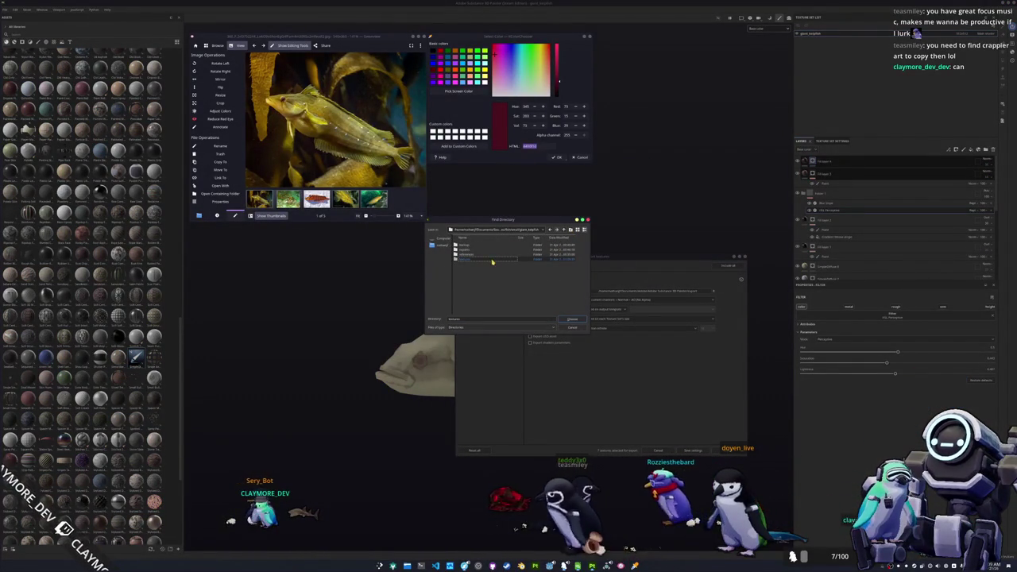
{"action": "left_click", "coordinate": [573, 319]}
{"action": "left_click", "coordinate": [573, 319]}
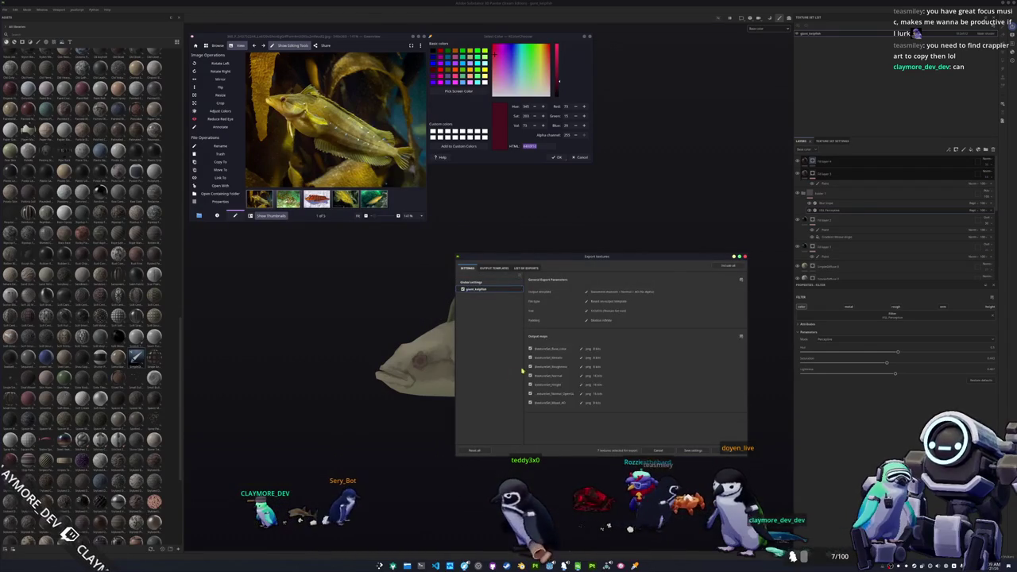
{"action": "left_click", "coordinate": [721, 451]}
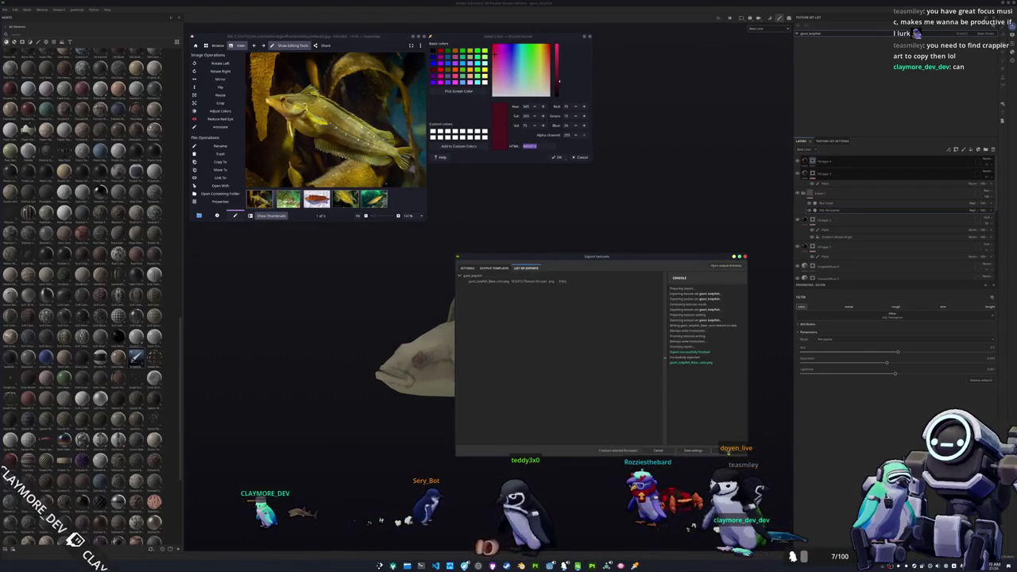
{"action": "left_click", "coordinate": [720, 449]}
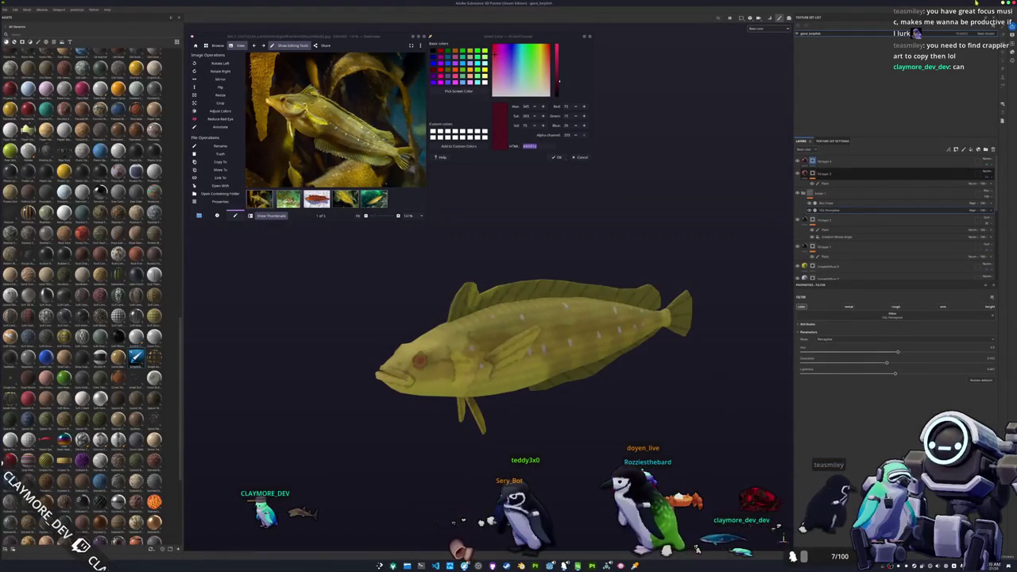
Return to Godot, close the reference viewer, and save the current scene.
{"action": "key", "text": "alt+Tab"}
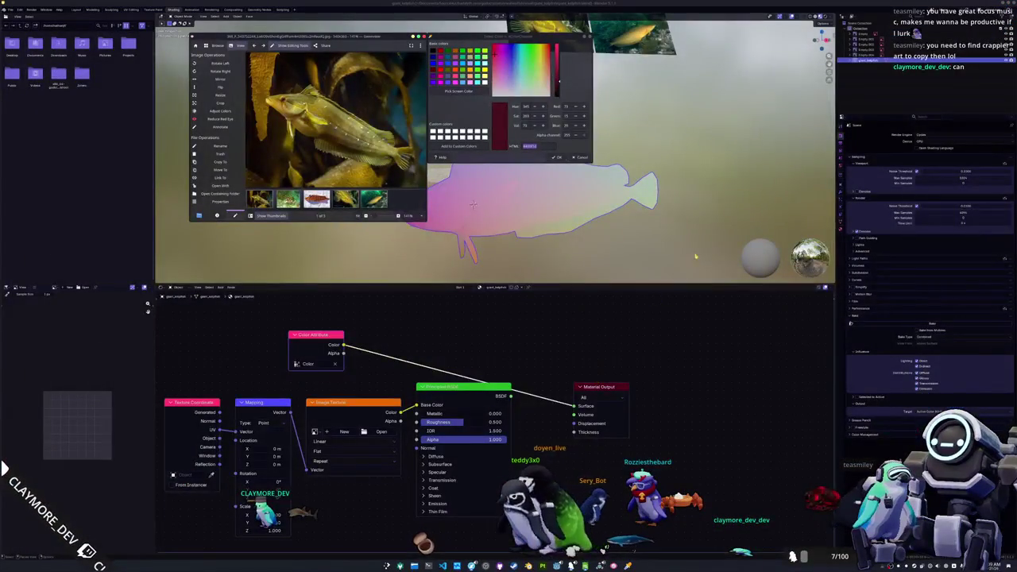
{"action": "key", "text": "alt+Tab"}
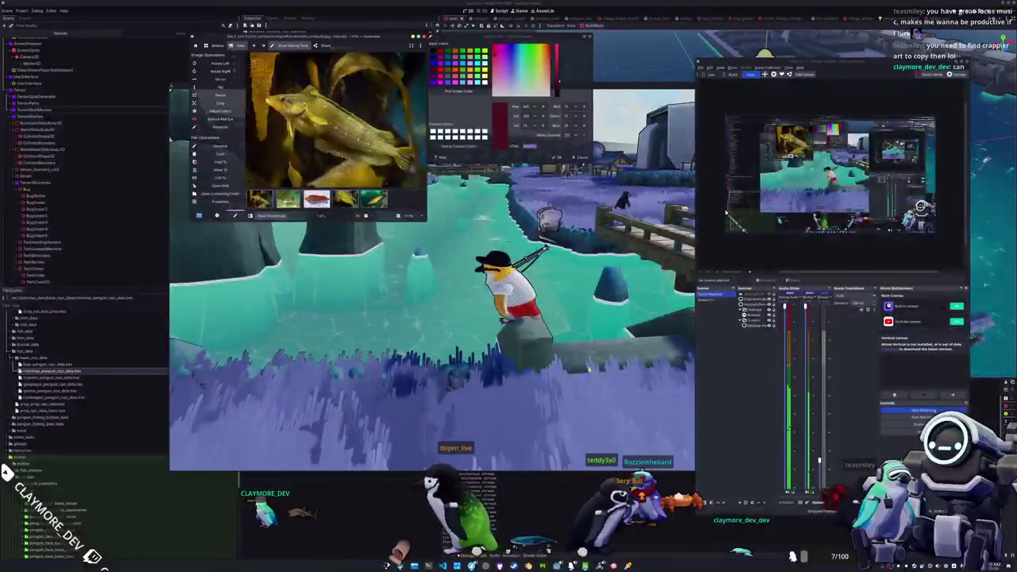
{"action": "key", "text": "alt+Tab"}
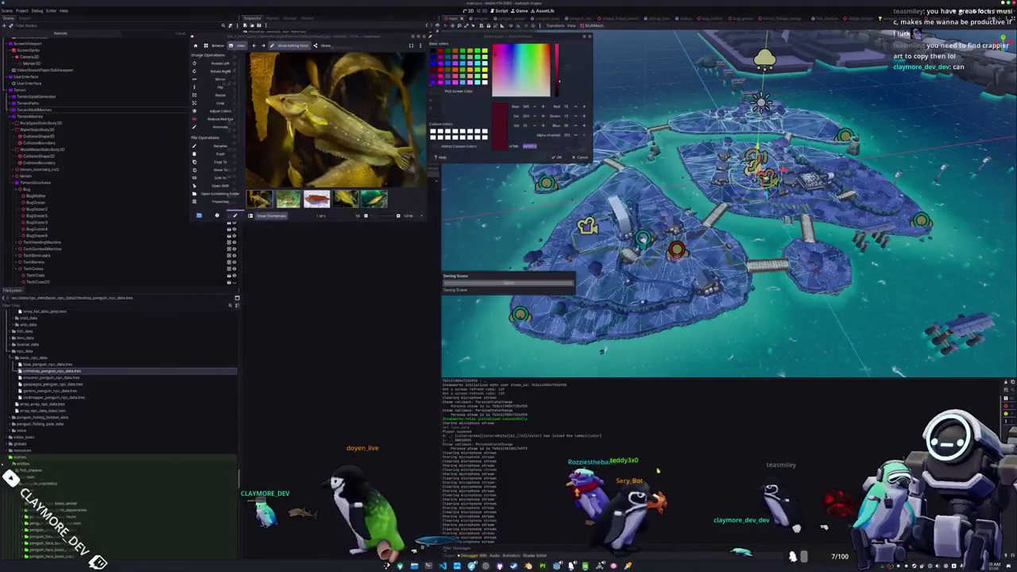
{"action": "key", "text": "Escape"}
{"action": "key", "text": "Escape"}
{"action": "key", "text": "ctrl+s"}
Open the batch tasks scene, select BatchFishTasks, and start a debug run.
{"action": "key", "text": "ctrl+shift+o"}
{"action": "type", "text": "batch"}
{"action": "key", "text": "Return"}
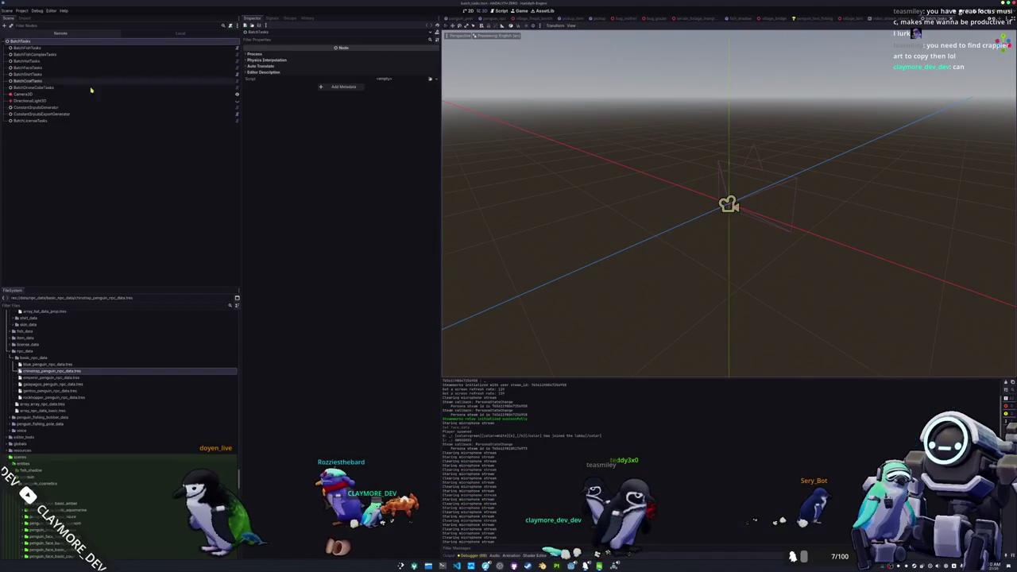
{"action": "left_click", "coordinate": [40, 49]}
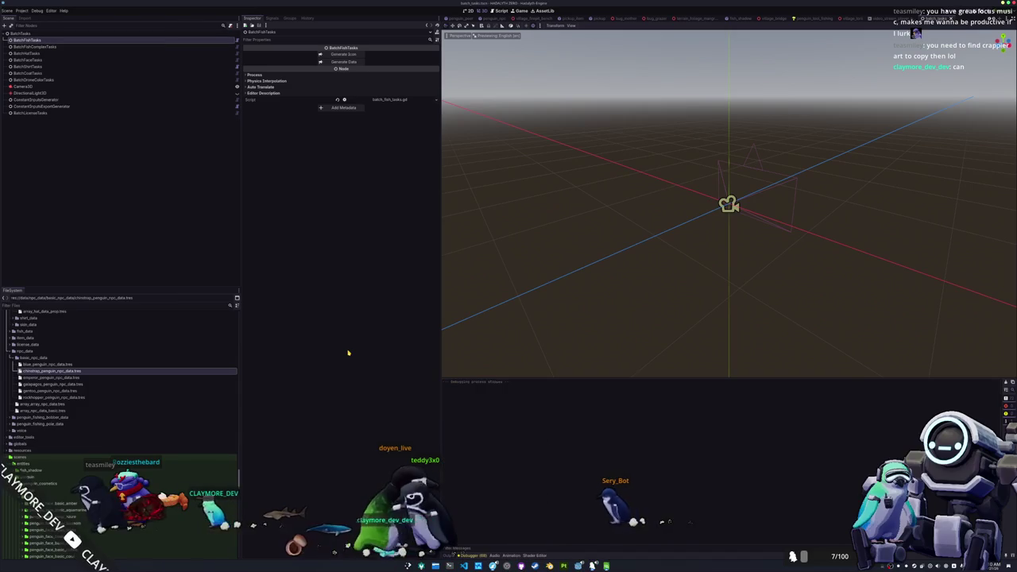
{"action": "key", "text": "F6"}
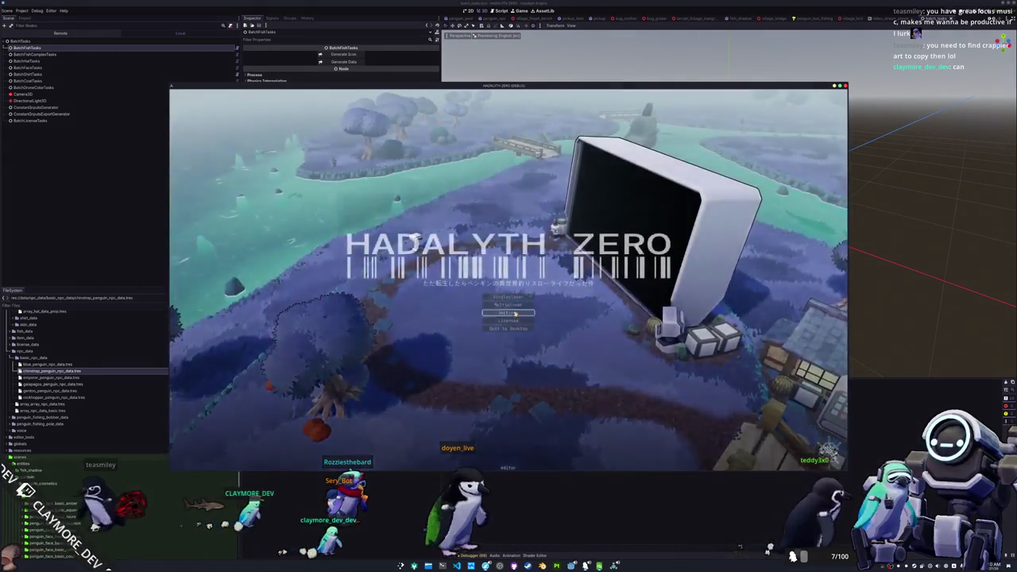
Set the game's display VSYNC mode to Adaptive, then start playing from the title menu.
{"action": "left_click", "coordinate": [514, 314]}
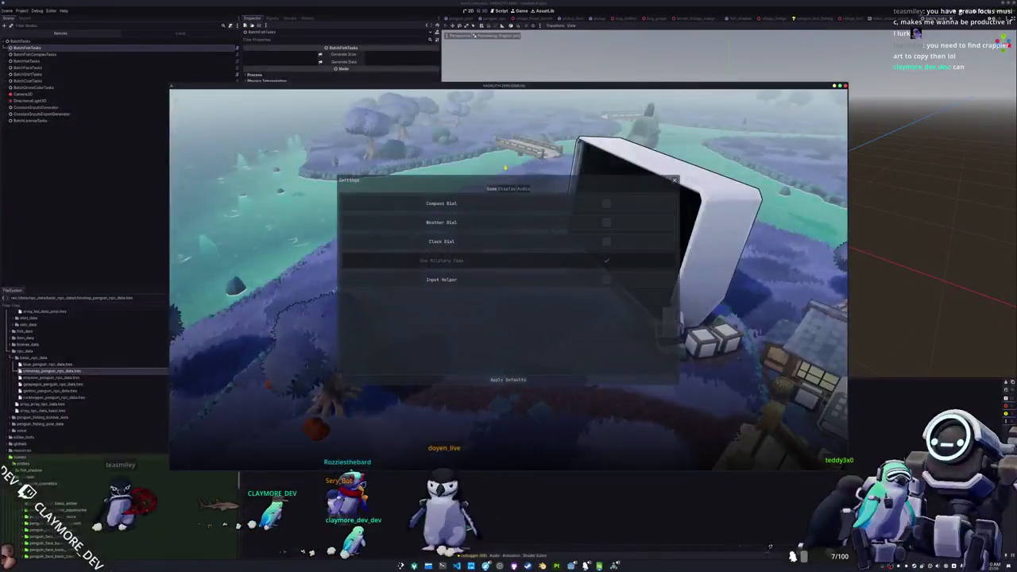
{"action": "left_click", "coordinate": [509, 189]}
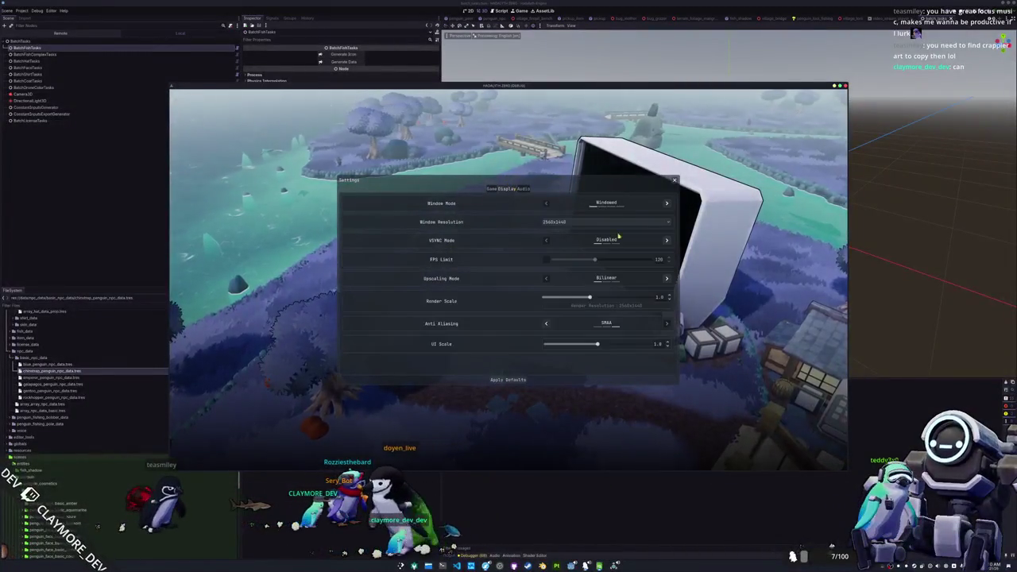
{"action": "left_click", "coordinate": [667, 240]}
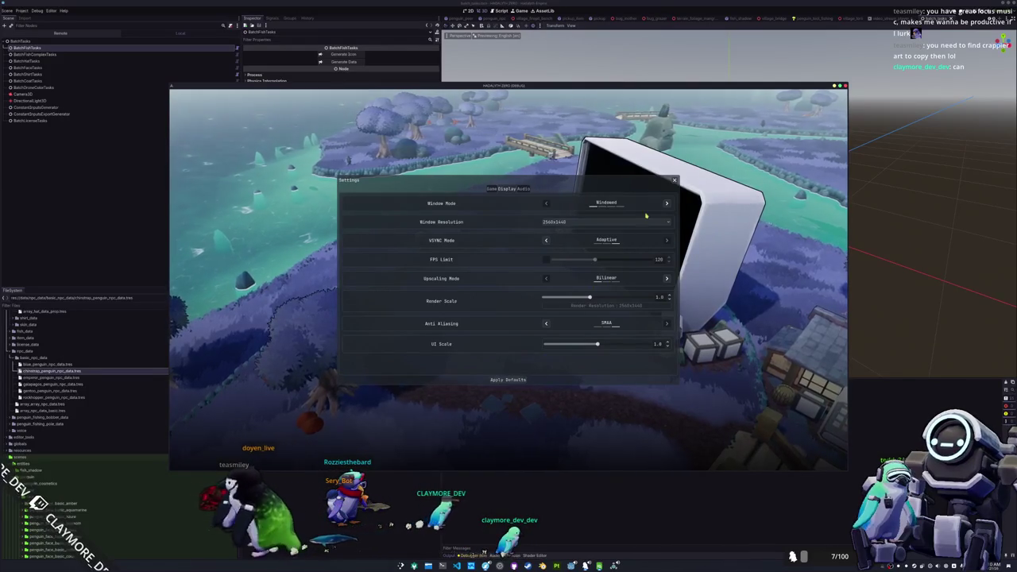
{"action": "left_click", "coordinate": [674, 180]}
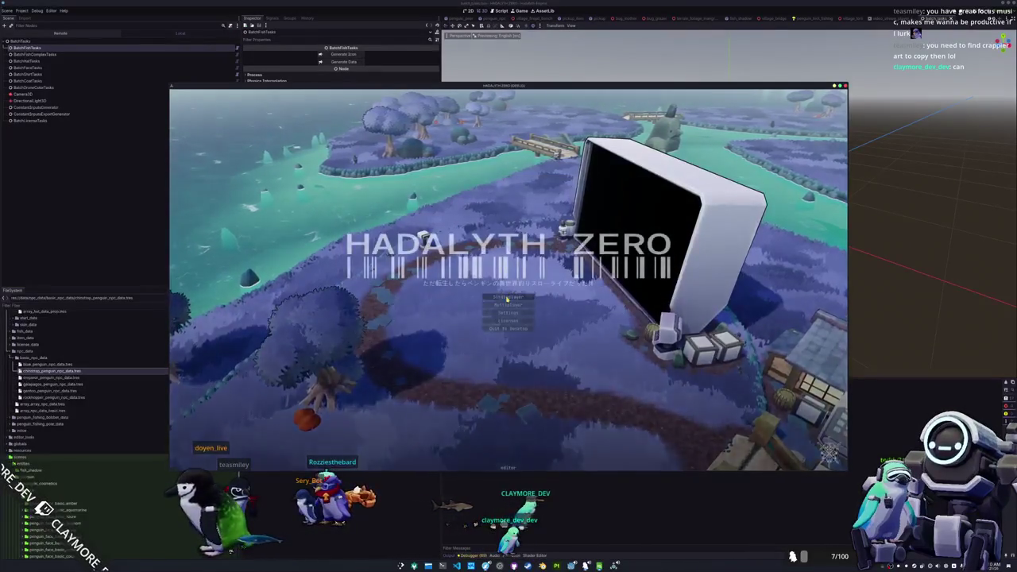
{"action": "left_click", "coordinate": [510, 304]}
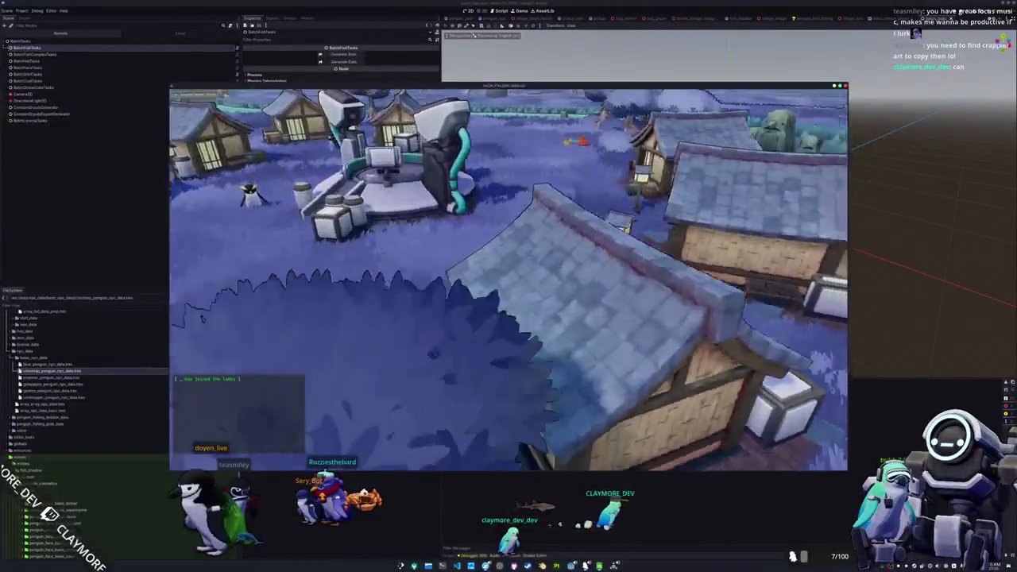
Browse the fish journal's collection grids in the inventory, then close it.
{"action": "key", "text": "Tab"}
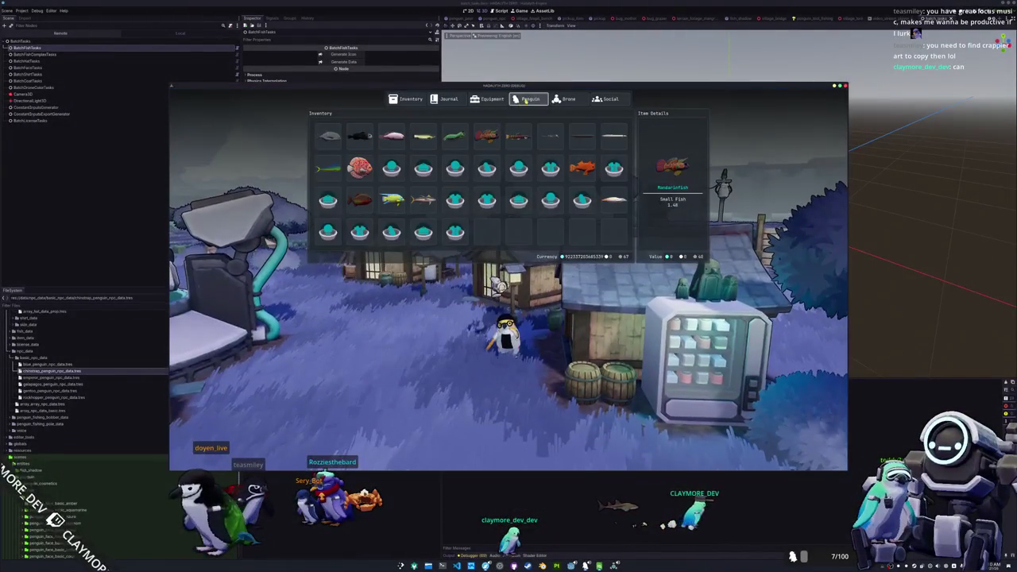
{"action": "left_click", "coordinate": [446, 101]}
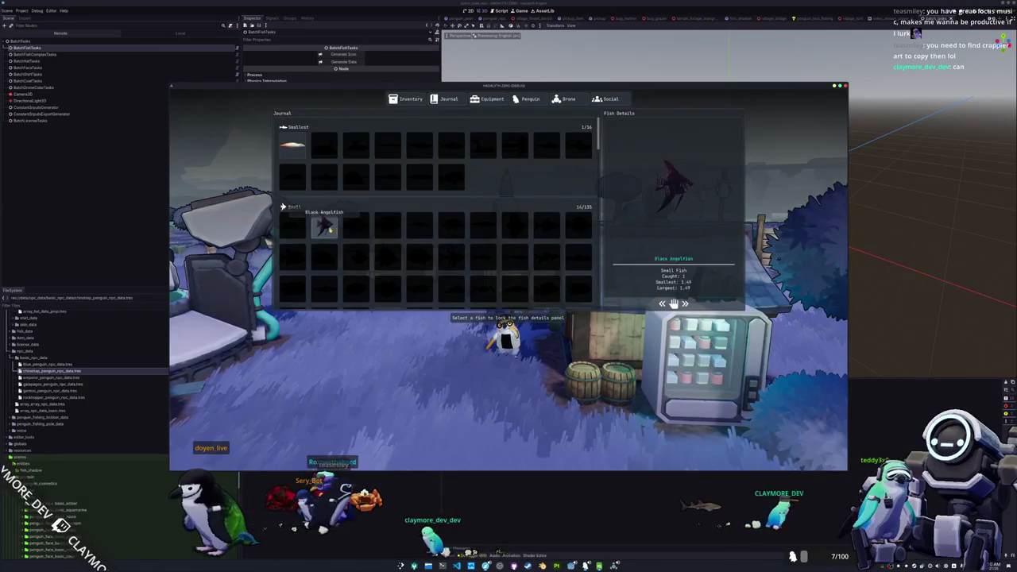
{"action": "scroll", "coordinate": [588, 253], "scroll_direction": "down", "scroll_amount": 3}
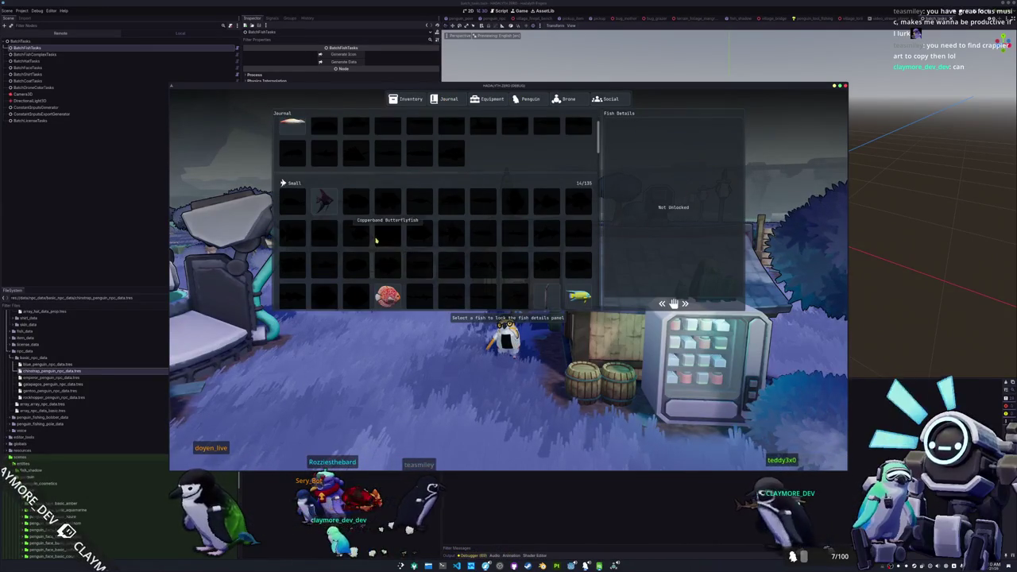
{"action": "scroll", "coordinate": [421, 261], "scroll_direction": "down", "scroll_amount": 5}
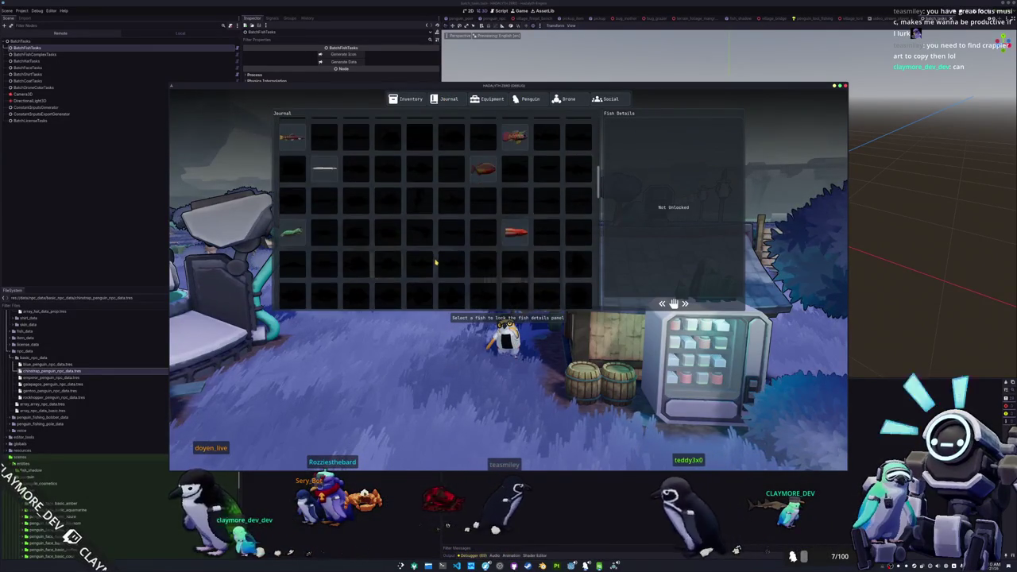
{"action": "scroll", "coordinate": [435, 262], "scroll_direction": "down", "scroll_amount": 5}
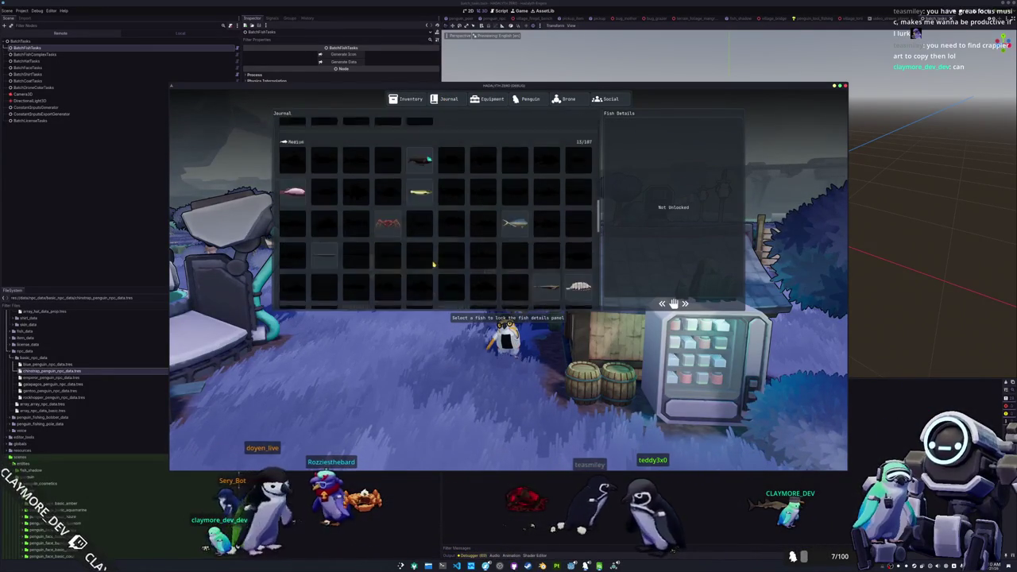
{"action": "scroll", "coordinate": [434, 265], "scroll_direction": "down", "scroll_amount": 2}
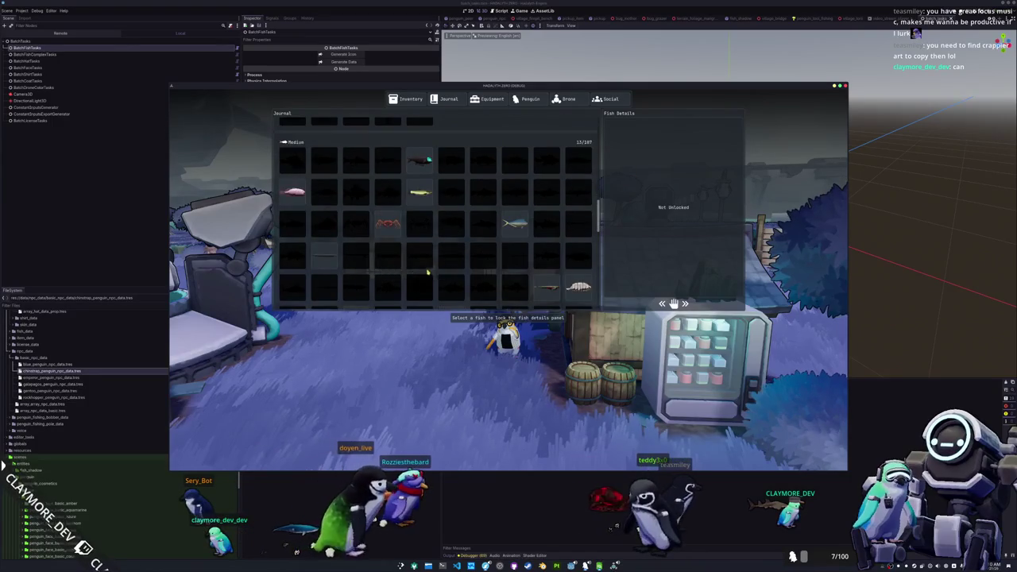
{"action": "scroll", "coordinate": [427, 273], "scroll_direction": "up", "scroll_amount": 3}
{"action": "key", "text": "Escape"}
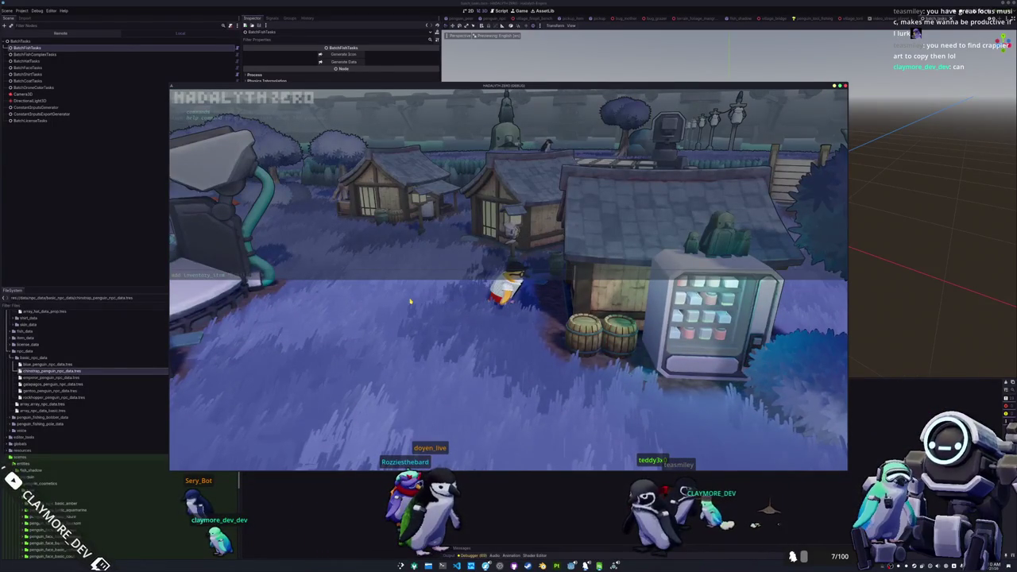
Walk the character left through the village, then quit the debug run back to the editor.
{"action": "key", "text": "a"}
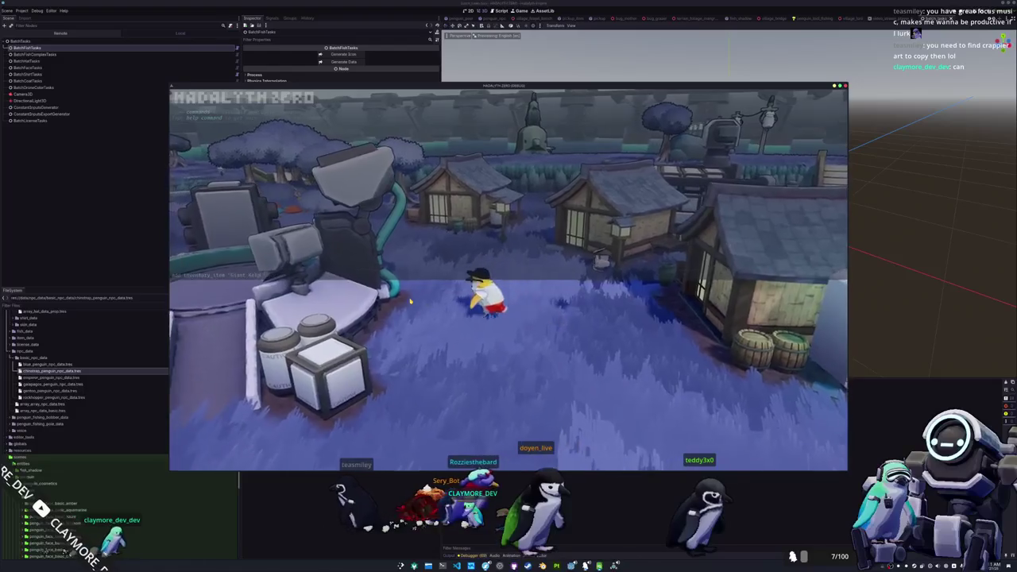
{"action": "key", "text": "F8"}
{"action": "scroll", "coordinate": [94, 373], "scroll_direction": "up", "scroll_amount": 10}
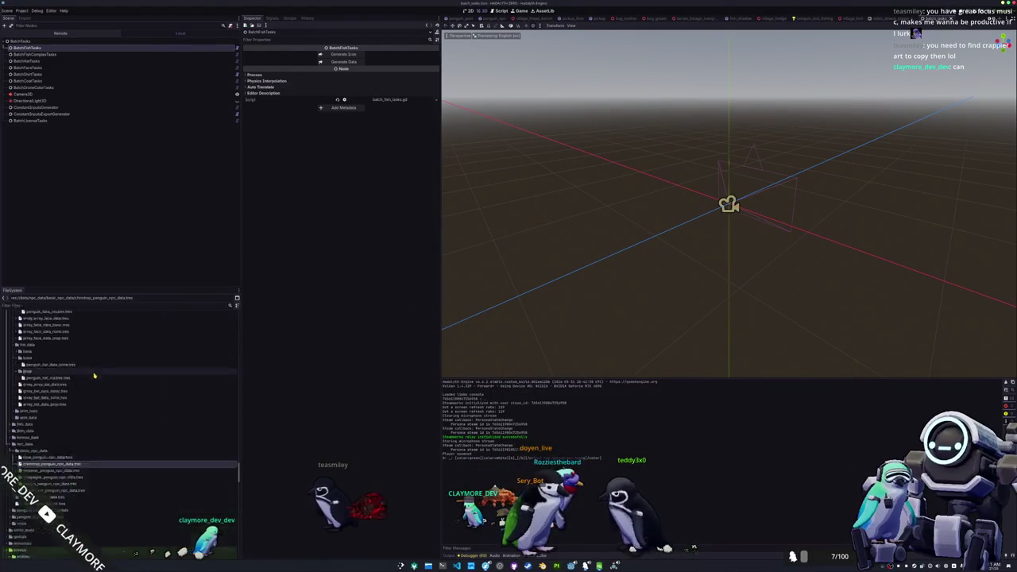
{"action": "scroll", "coordinate": [94, 372], "scroll_direction": "up", "scroll_amount": 5}
{"action": "left_click", "coordinate": [93, 54]}
Filter the FileSystem dock by 'giant_kelp', broaden it to 'giant_', and scroll the results.
{"action": "left_click", "coordinate": [119, 48]}
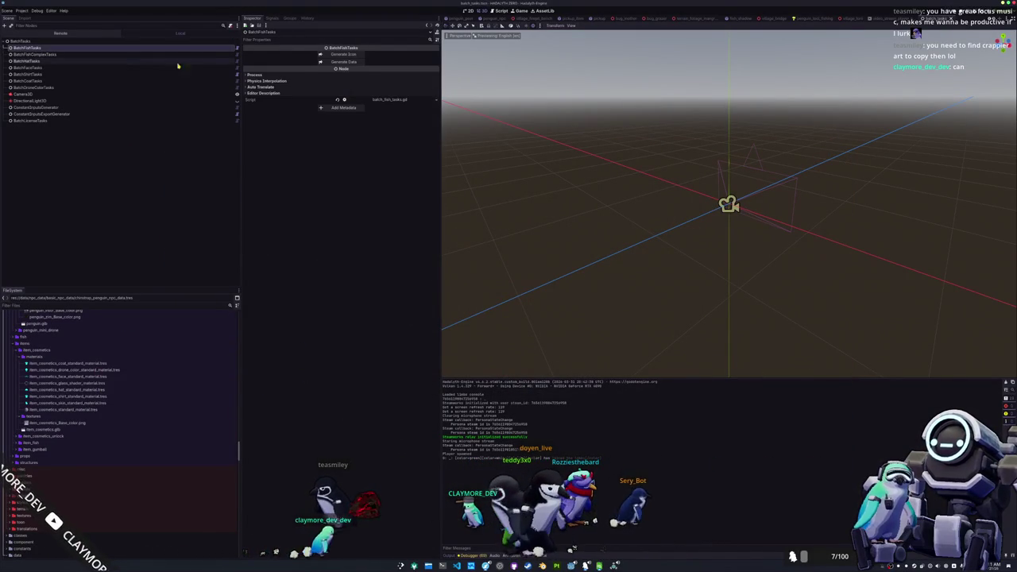
{"action": "left_click", "coordinate": [103, 306]}
{"action": "type", "text": "giant_kelp"}
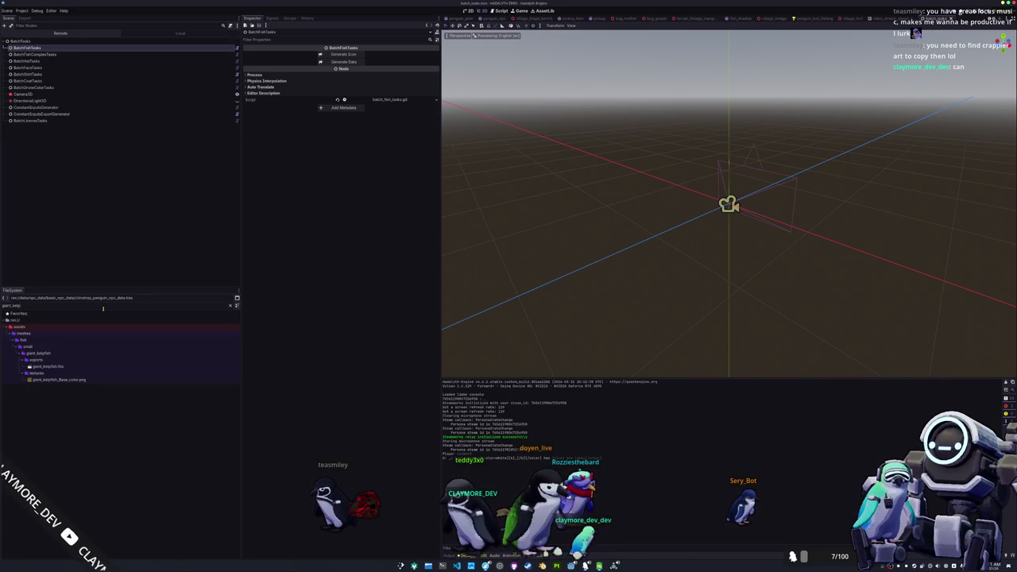
{"action": "key", "text": "BackSpace"}
{"action": "key", "text": "BackSpace"}
{"action": "key", "text": "BackSpace"}
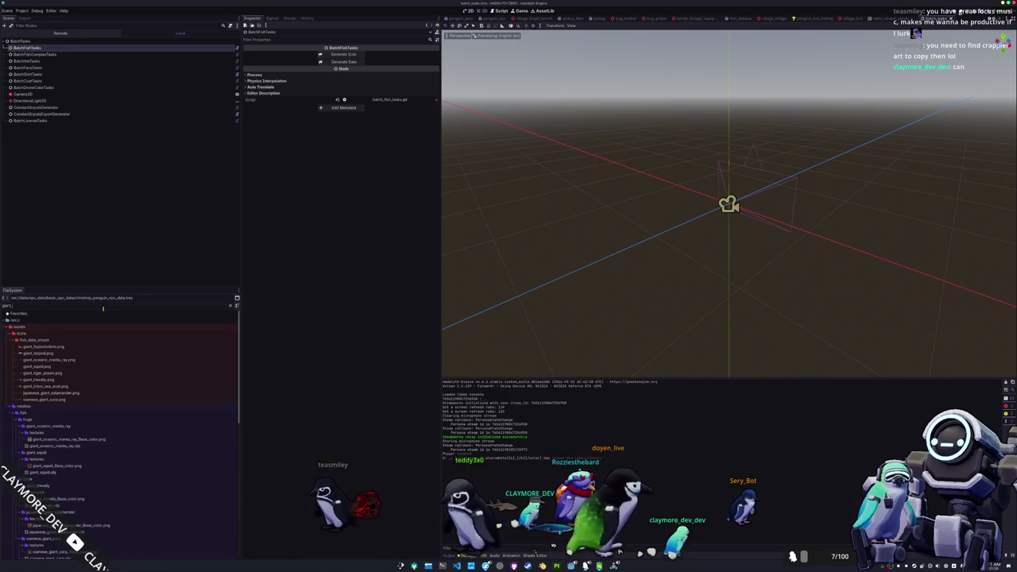
{"action": "scroll", "coordinate": [72, 415], "scroll_direction": "down", "scroll_amount": 2}
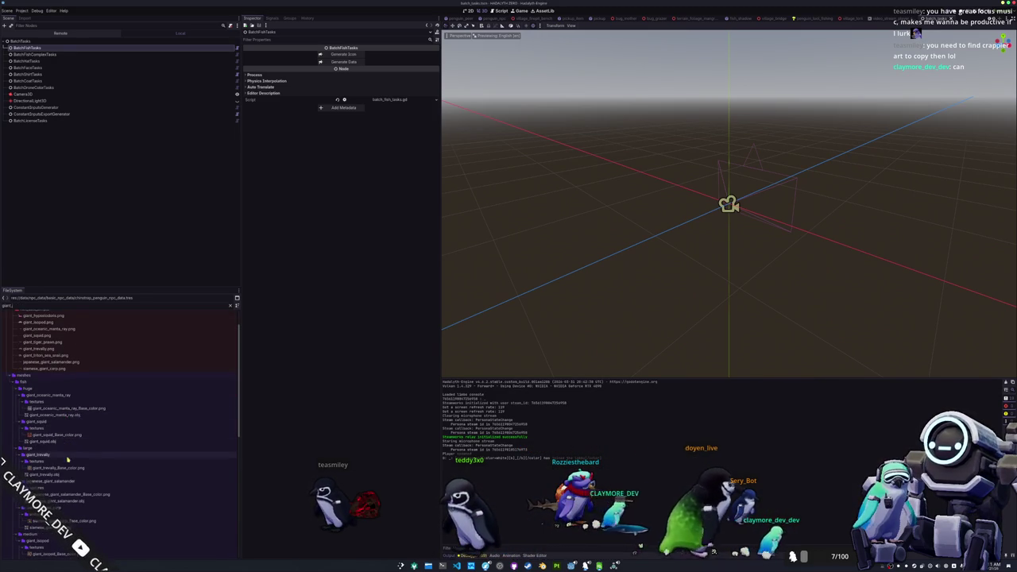
{"action": "scroll", "coordinate": [68, 456], "scroll_direction": "down", "scroll_amount": 5}
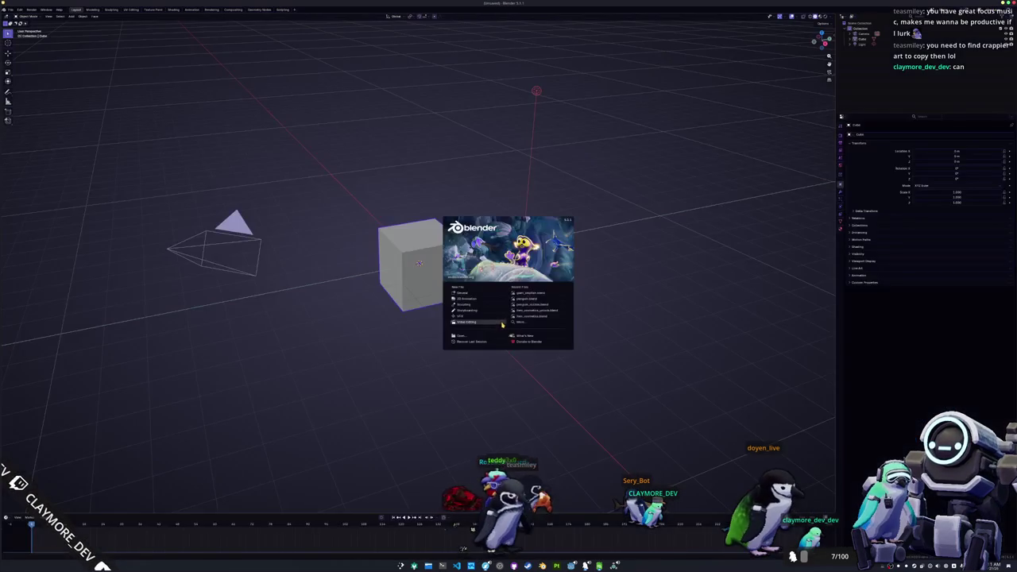
Open giant_kelpfish.blend from the recent files and export the model as a Wavefront OBJ.
{"action": "left_click", "coordinate": [534, 293]}
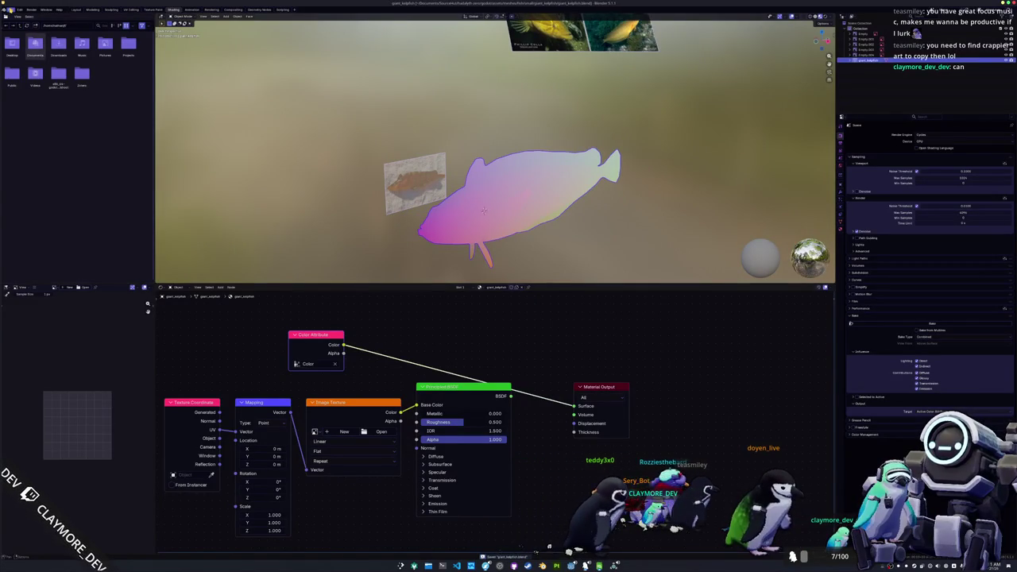
{"action": "left_click", "coordinate": [10, 9]}
{"action": "left_click", "coordinate": [82, 117]}
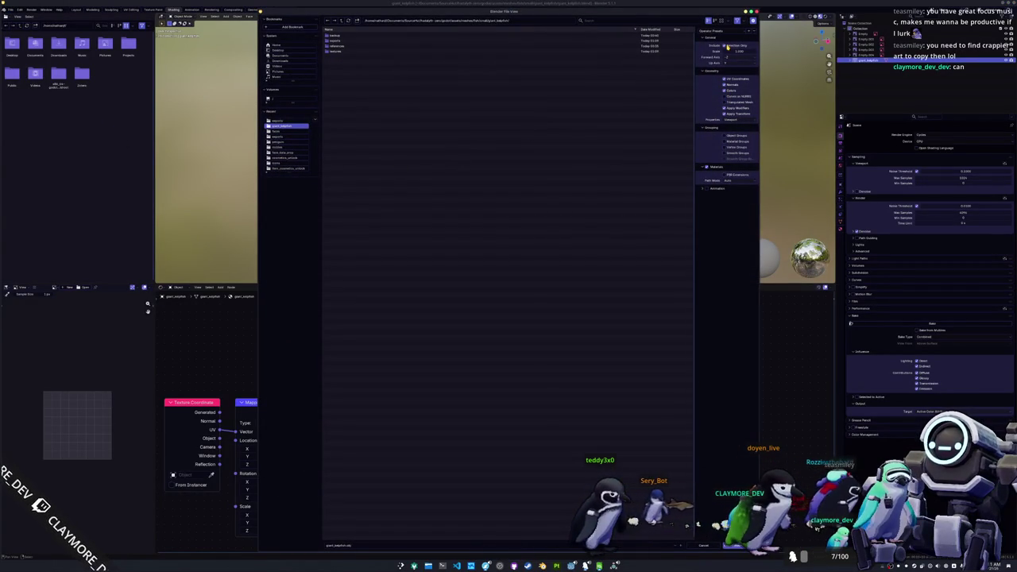
{"action": "key", "text": "Return"}
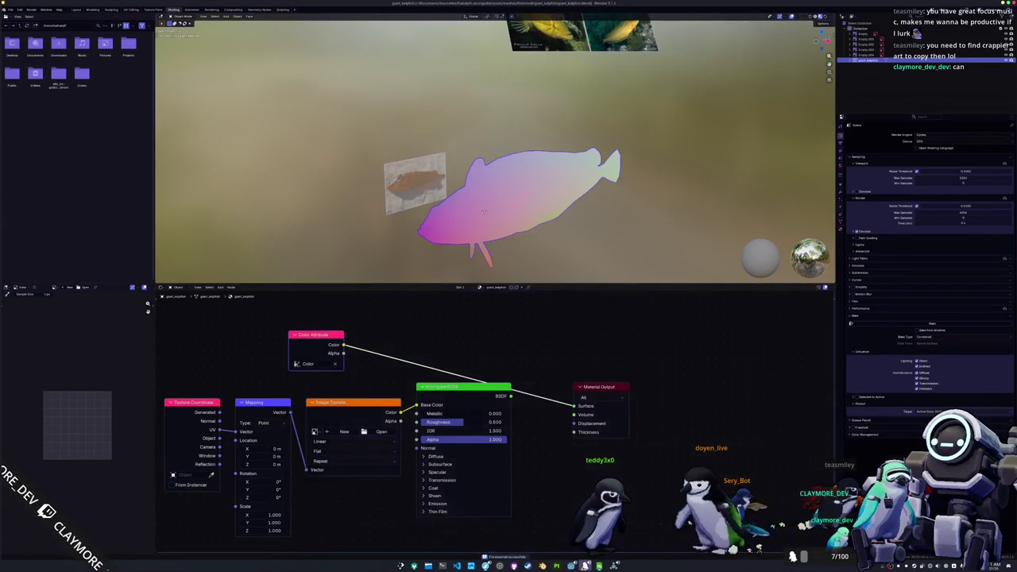
{"action": "key", "text": "alt+Tab"}
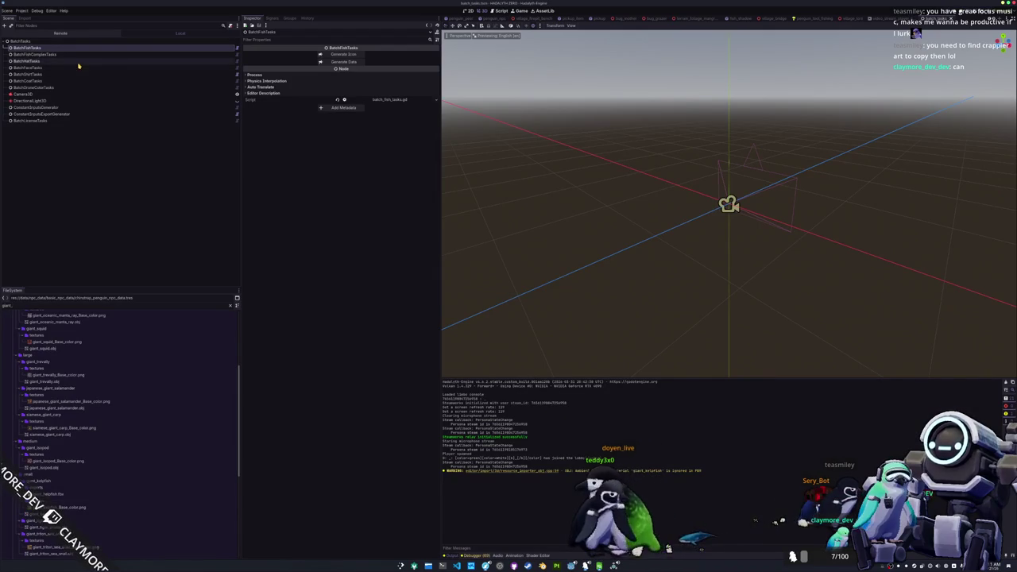
Generate the fish icons from BatchFishTasks and preview giant_kelpfish.png in the FileSystem dock.
{"action": "left_click", "coordinate": [344, 54]}
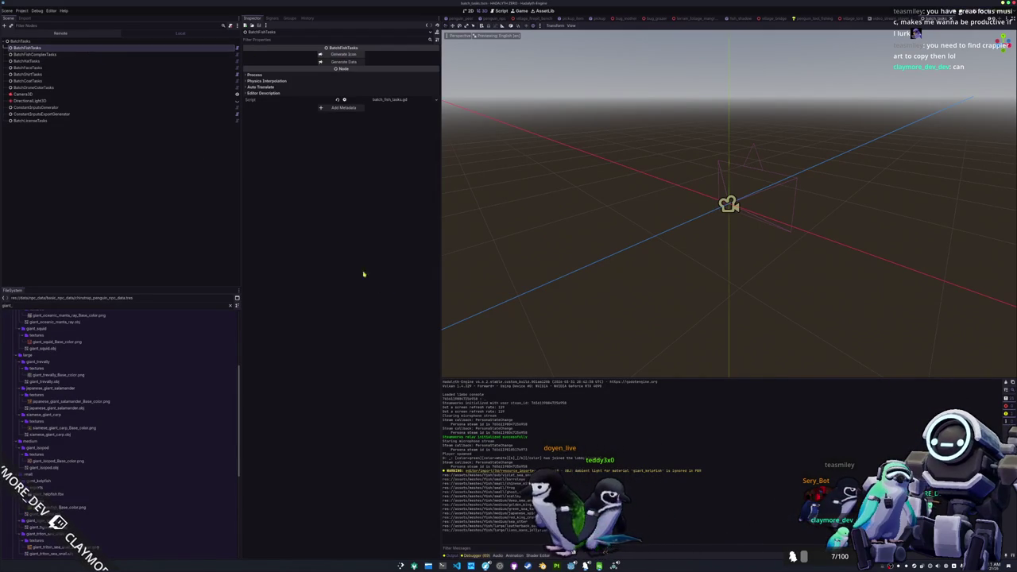
{"action": "key", "text": "alt+Tab"}
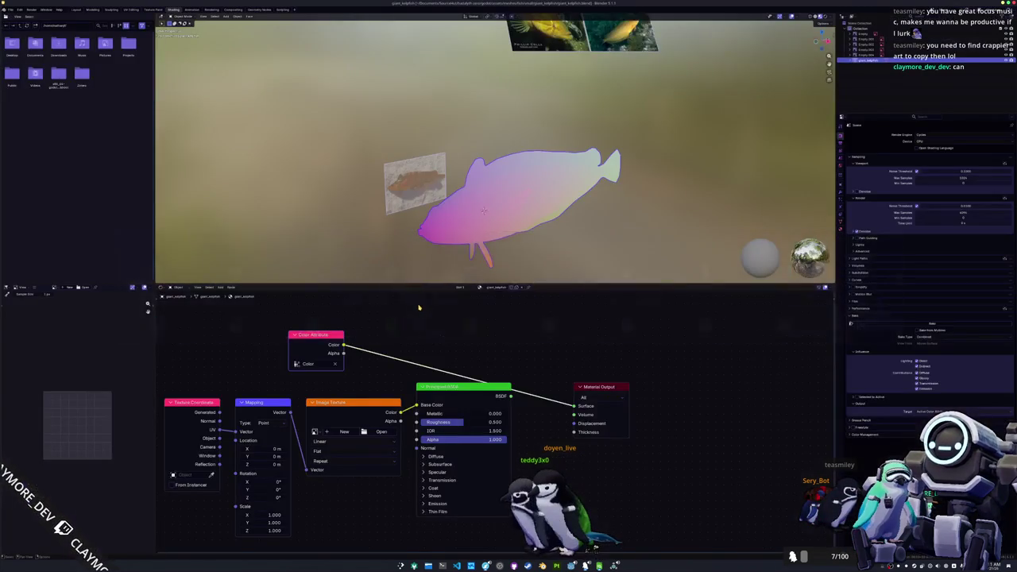
{"action": "key", "text": "alt+Tab"}
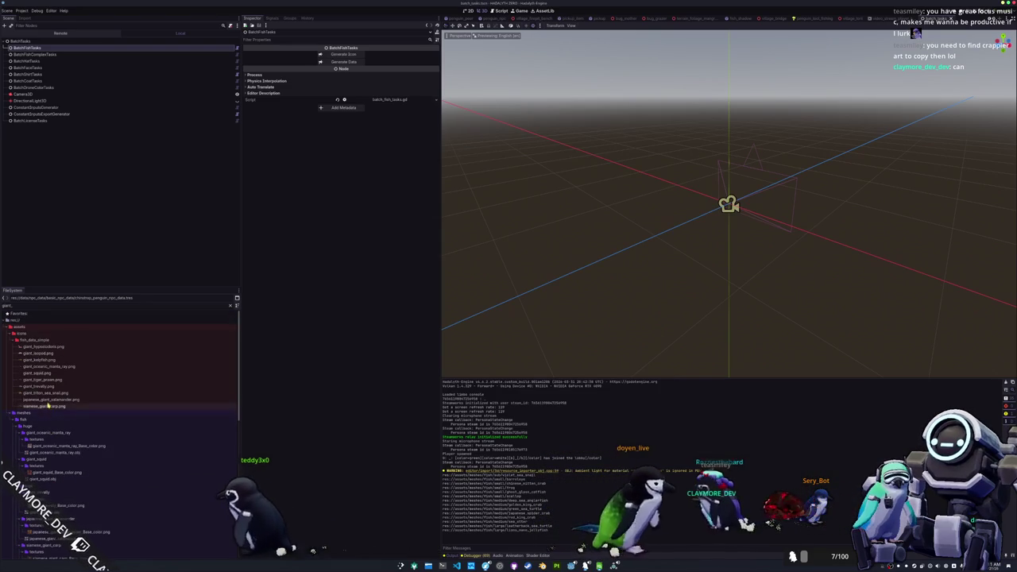
{"action": "left_click", "coordinate": [48, 360]}
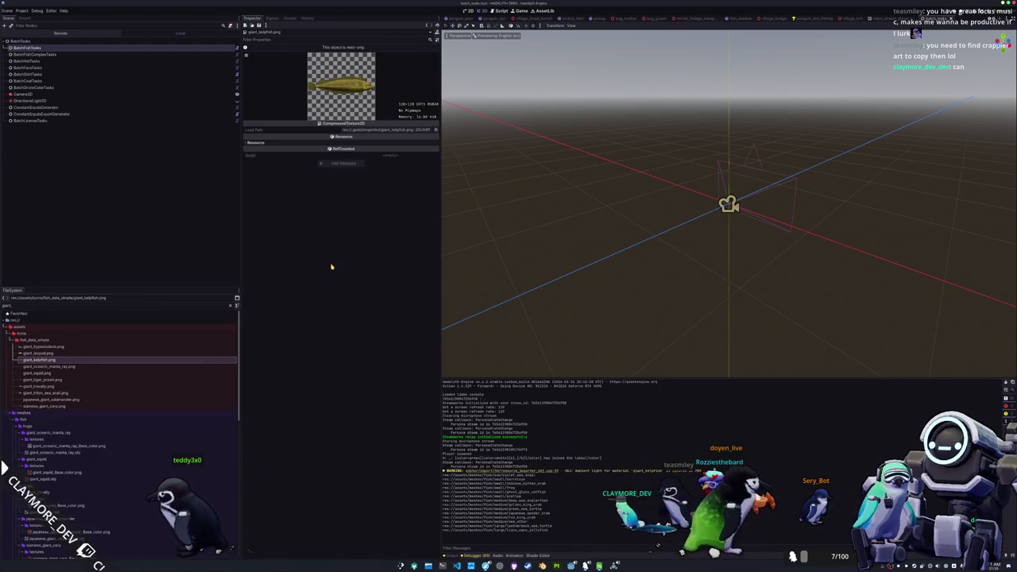
{"action": "left_click", "coordinate": [81, 101]}
{"action": "left_click", "coordinate": [89, 48]}
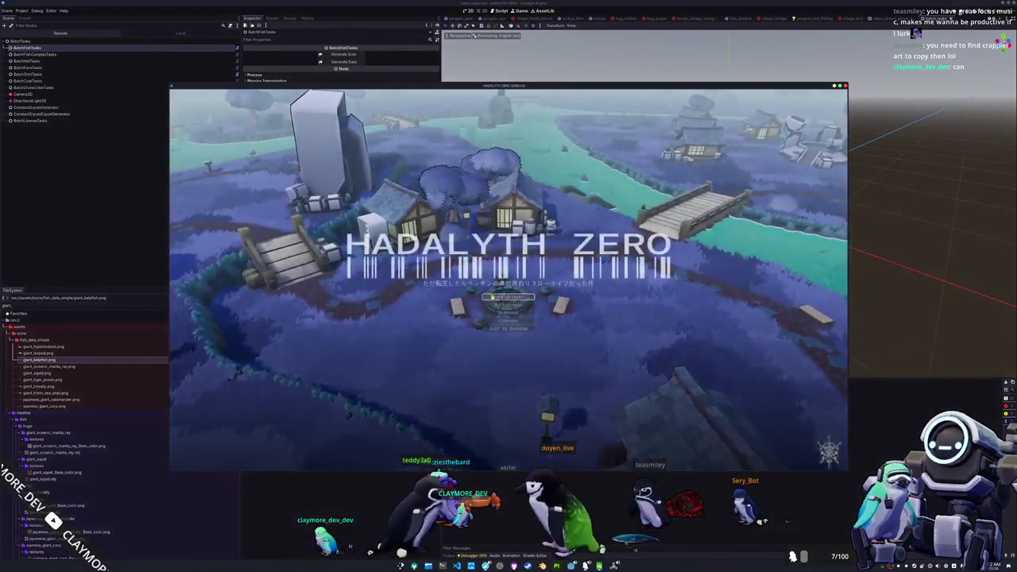
Start the game, walk the character right and left, and close the debug console.
{"action": "left_click", "coordinate": [499, 339]}
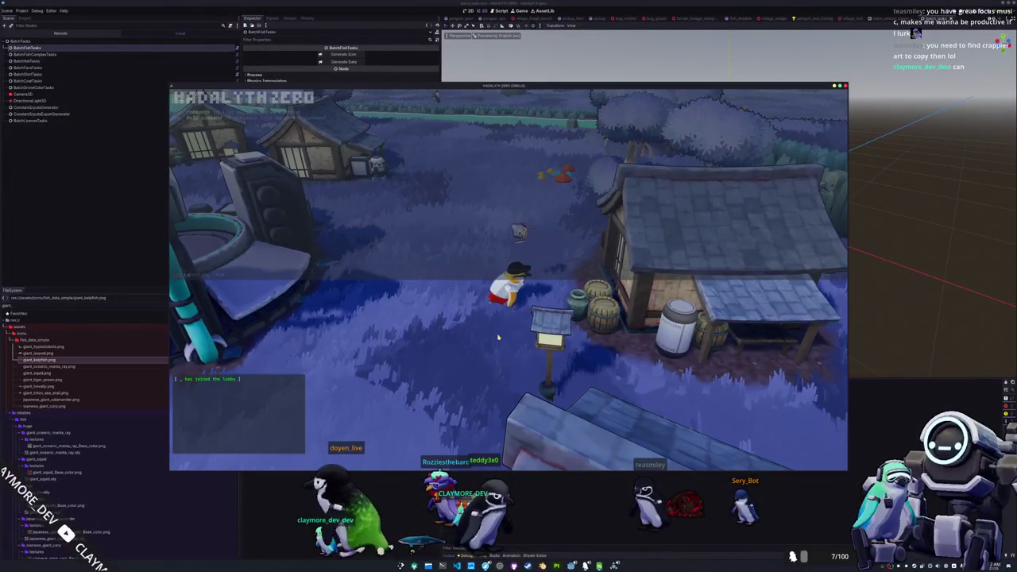
{"action": "key", "text": "d"}
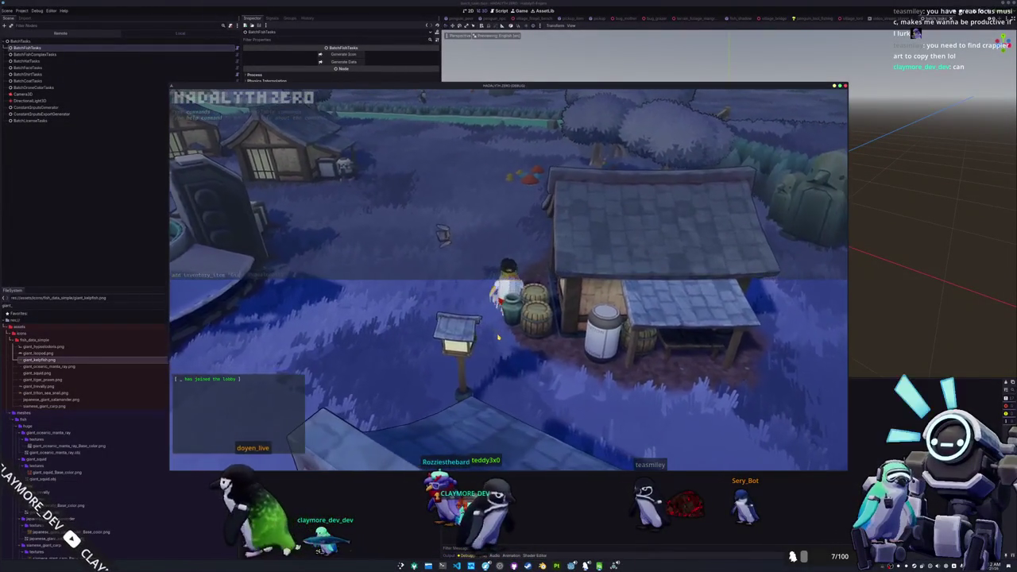
{"action": "key", "text": "a"}
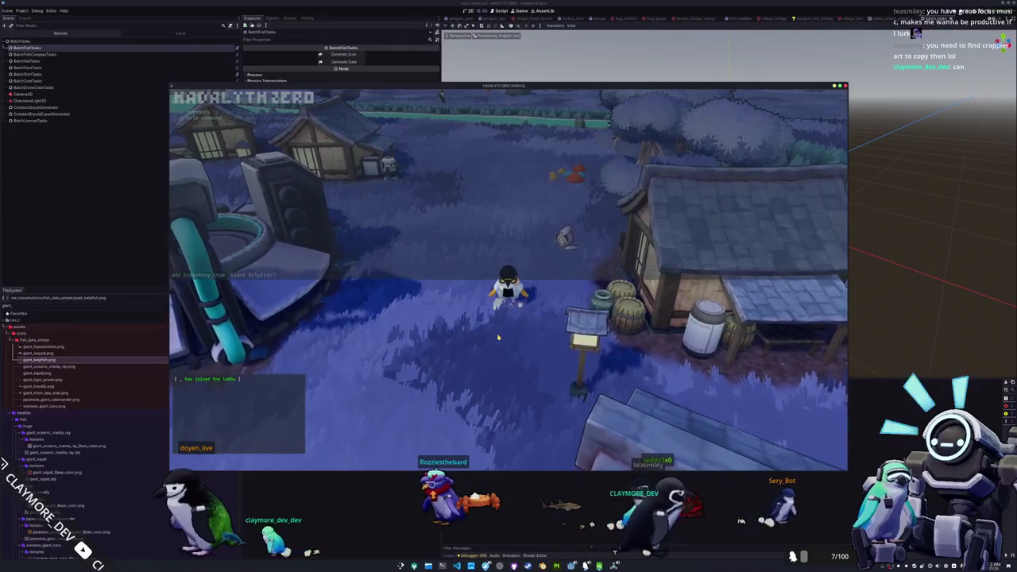
{"action": "key", "text": "Escape"}
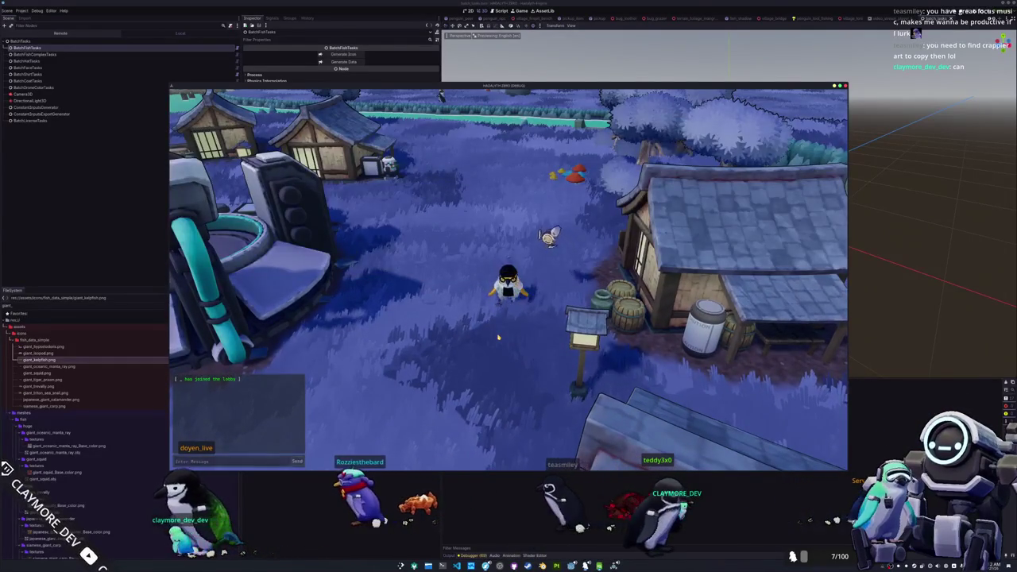
Display the Giant Kelpfish from the inventory in the village and recheck it in the inventory.
{"action": "key", "text": "Tab"}
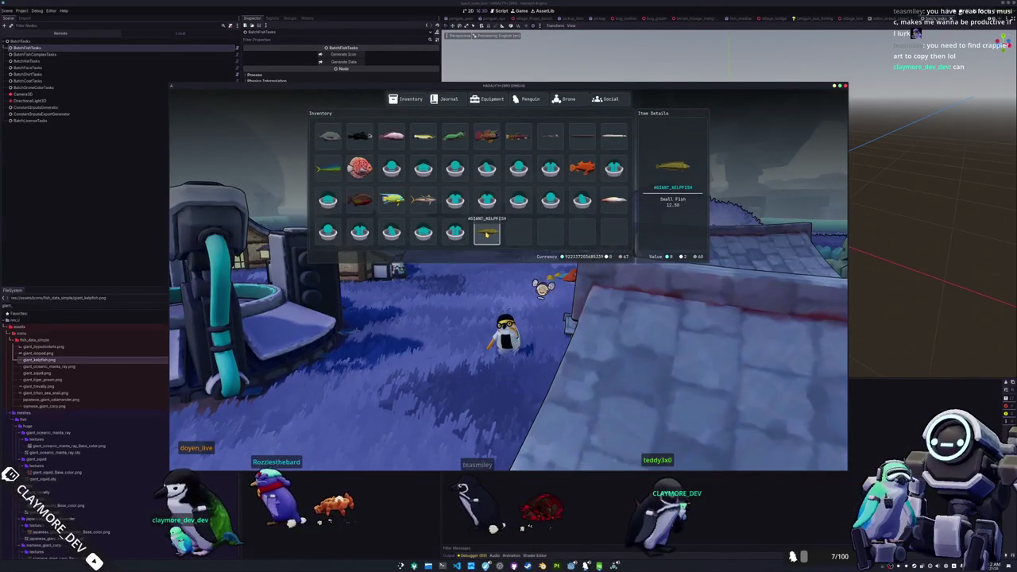
{"action": "left_click", "coordinate": [496, 244]}
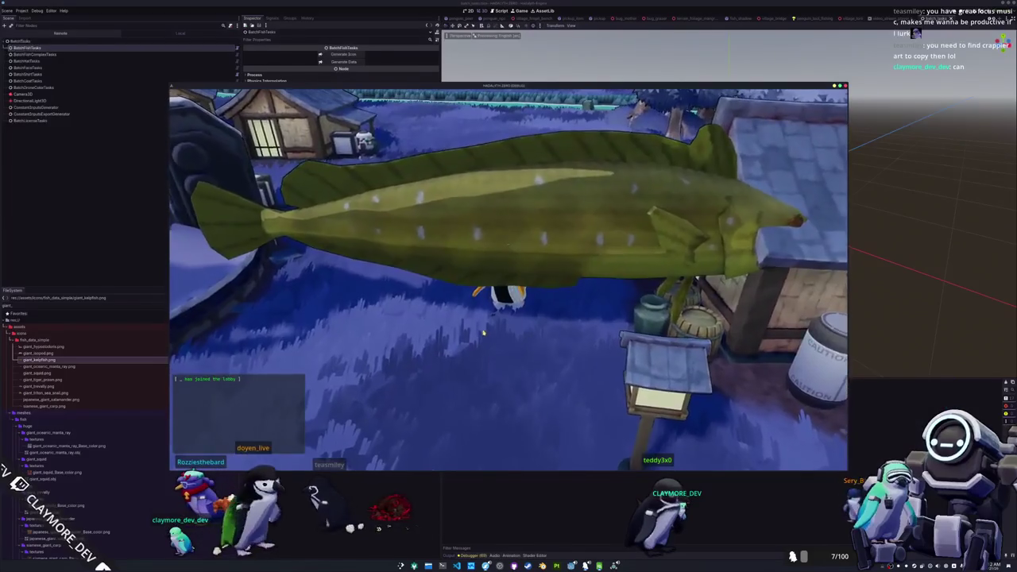
{"action": "left_click", "coordinate": [483, 333]}
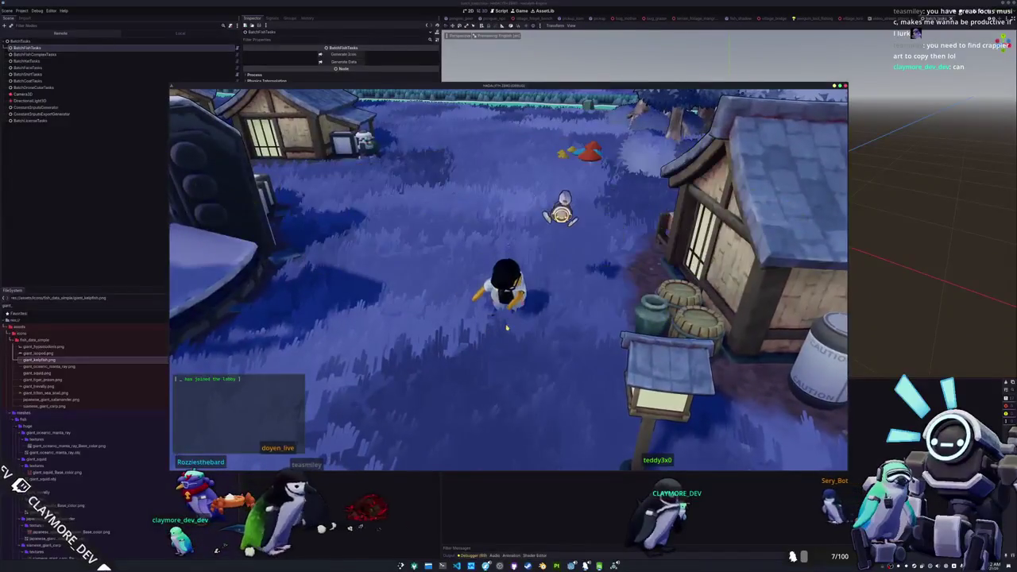
{"action": "key", "text": "w"}
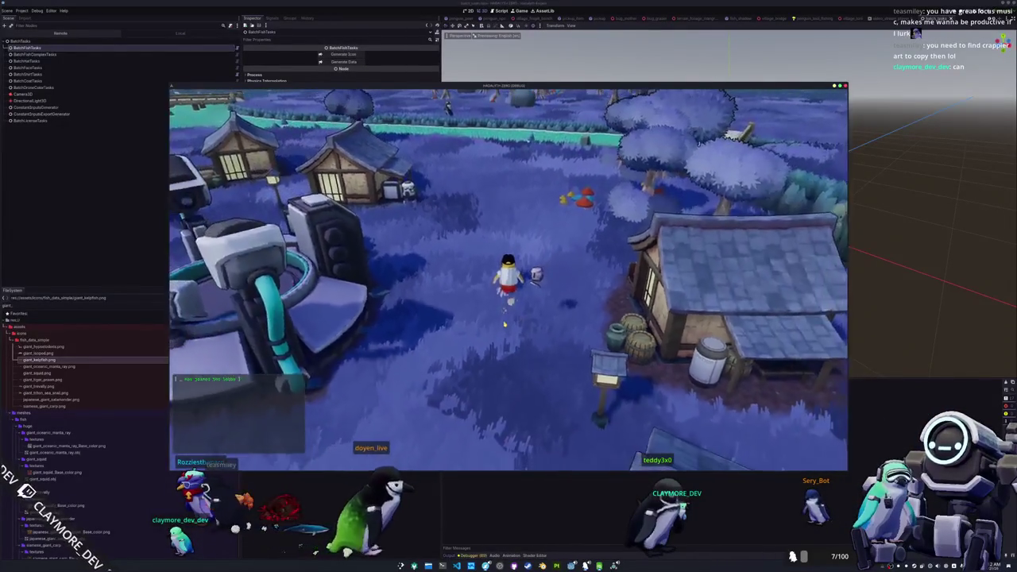
{"action": "key", "text": "i"}
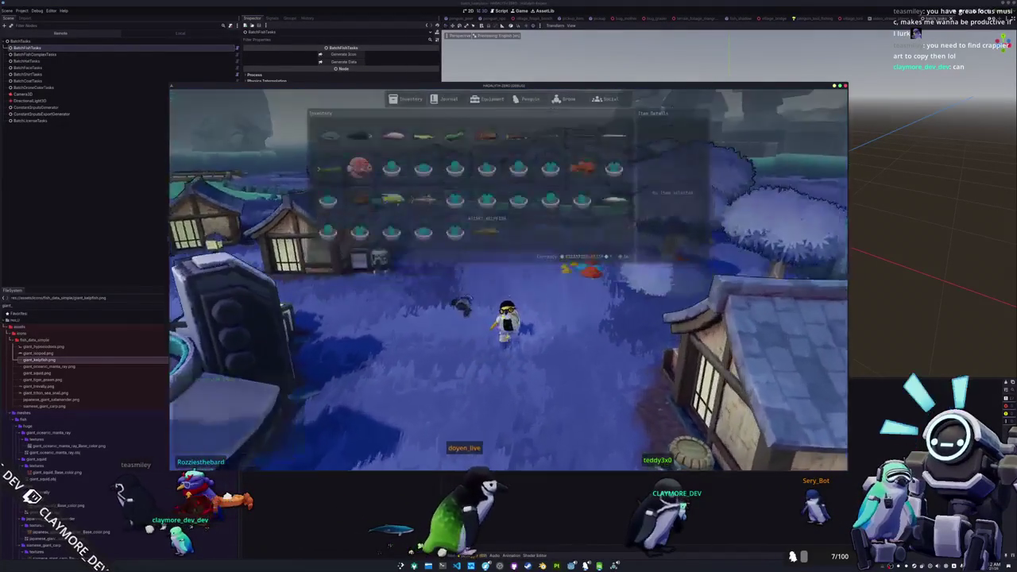
{"action": "key", "text": "i"}
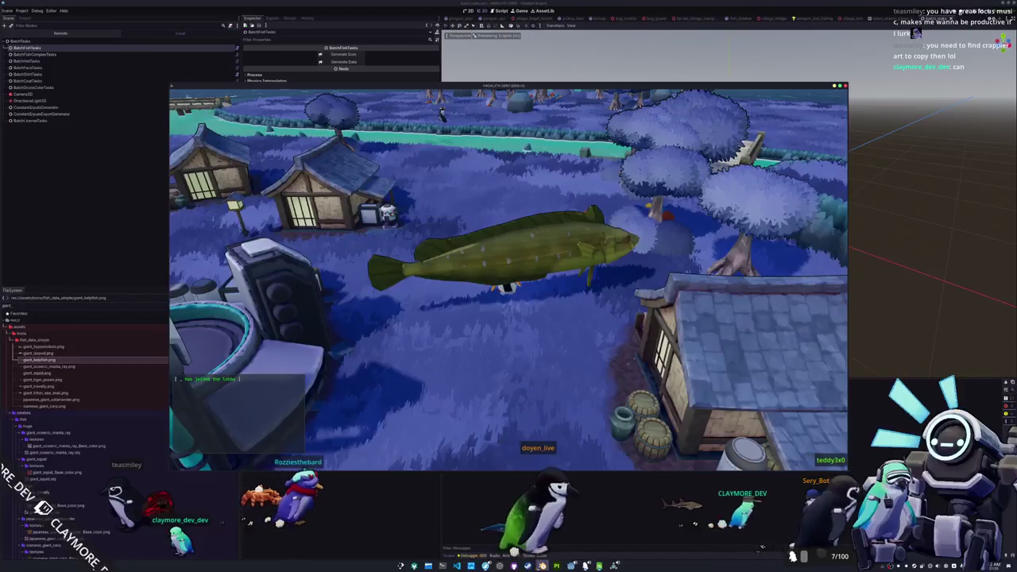
{"action": "key", "text": "alt+Tab"}
Show the transform panel and scale the kelpfish model down to a smaller size.
{"action": "key", "text": "n"}
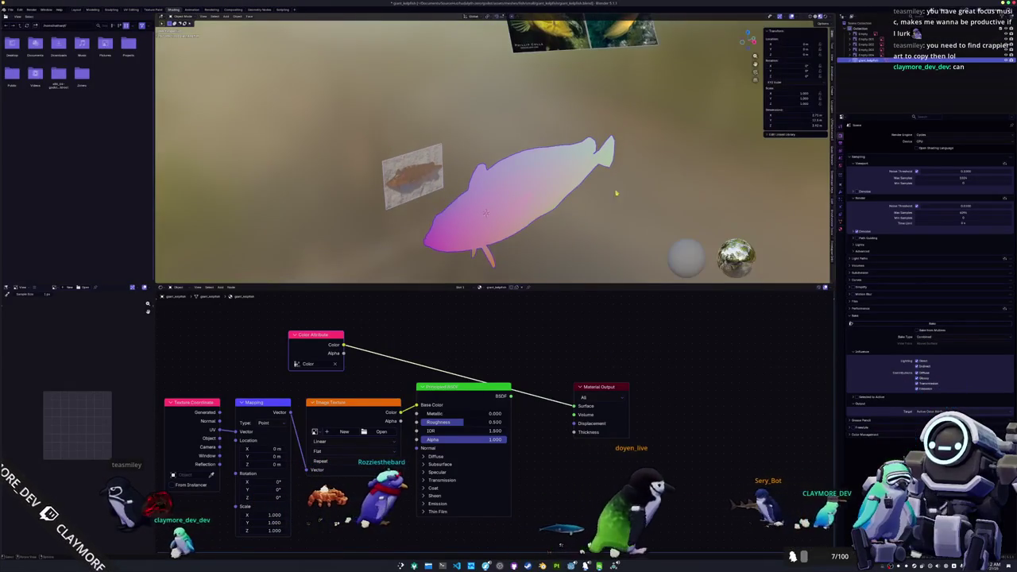
{"action": "key", "text": "s"}
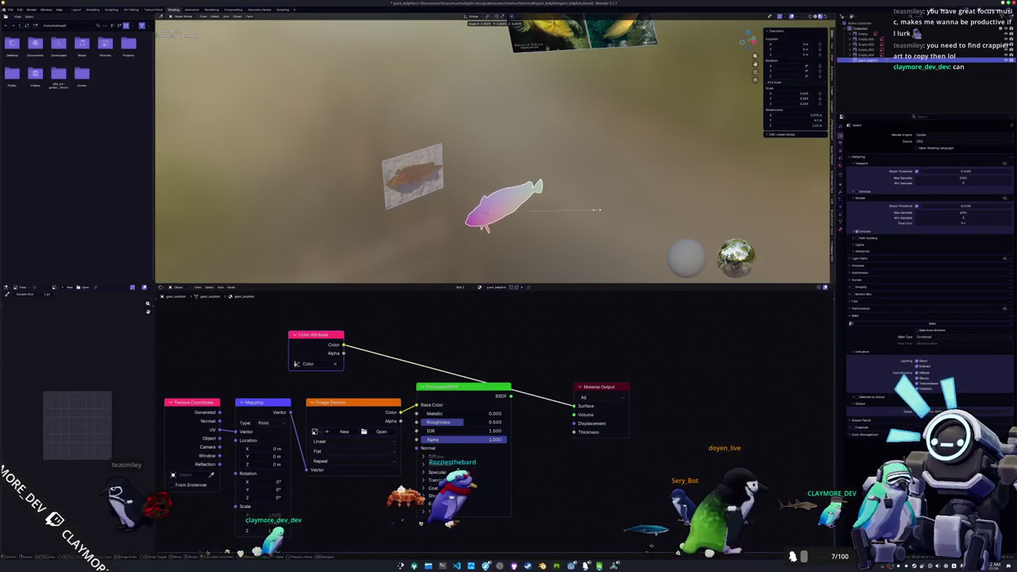
{"action": "scroll", "coordinate": [581, 215], "scroll_direction": "up", "scroll_amount": 3}
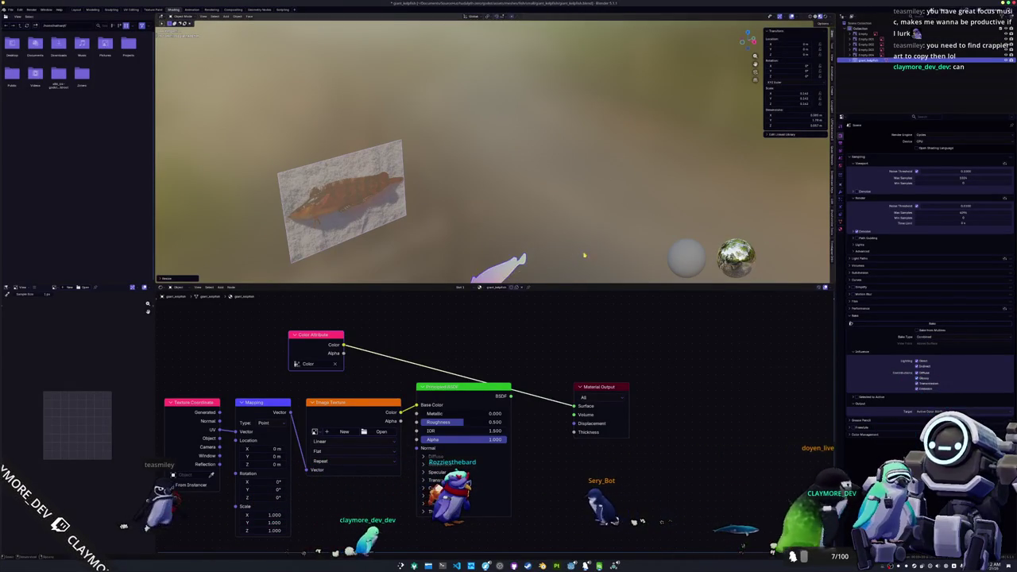
{"action": "scroll", "coordinate": [609, 227], "scroll_direction": "down", "scroll_amount": 2}
{"action": "scroll", "coordinate": [621, 147], "scroll_direction": "up", "scroll_amount": 6}
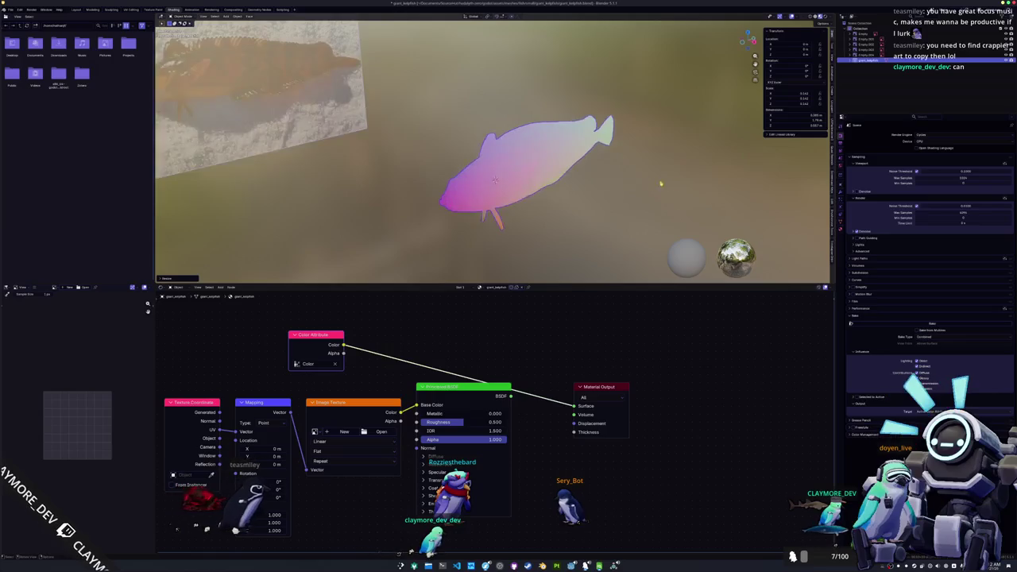
{"action": "key", "text": "s"}
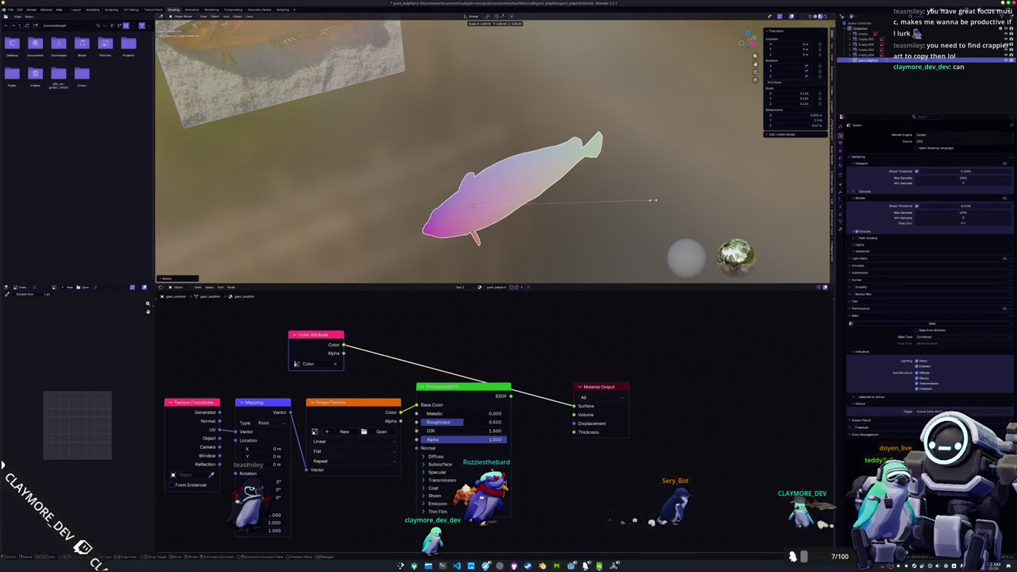
{"action": "left_click", "coordinate": [653, 200]}
Apply rotation and scale to the fish and re-export it as glTF 2.0.
{"action": "key", "text": "ctrl+a"}
{"action": "left_click", "coordinate": [645, 223]}
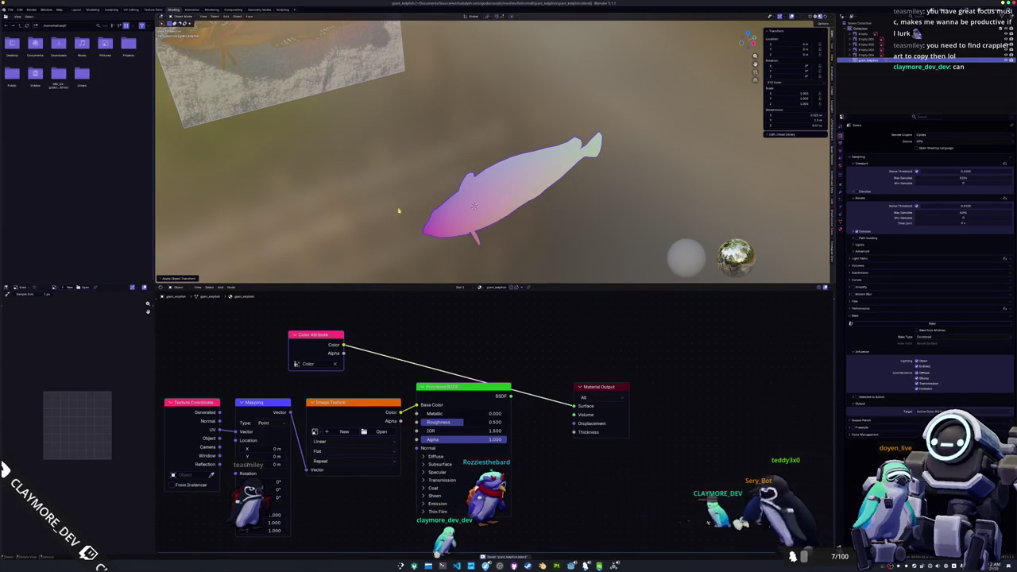
{"action": "left_click", "coordinate": [10, 9]}
{"action": "mouse_move", "coordinate": [32, 96]}
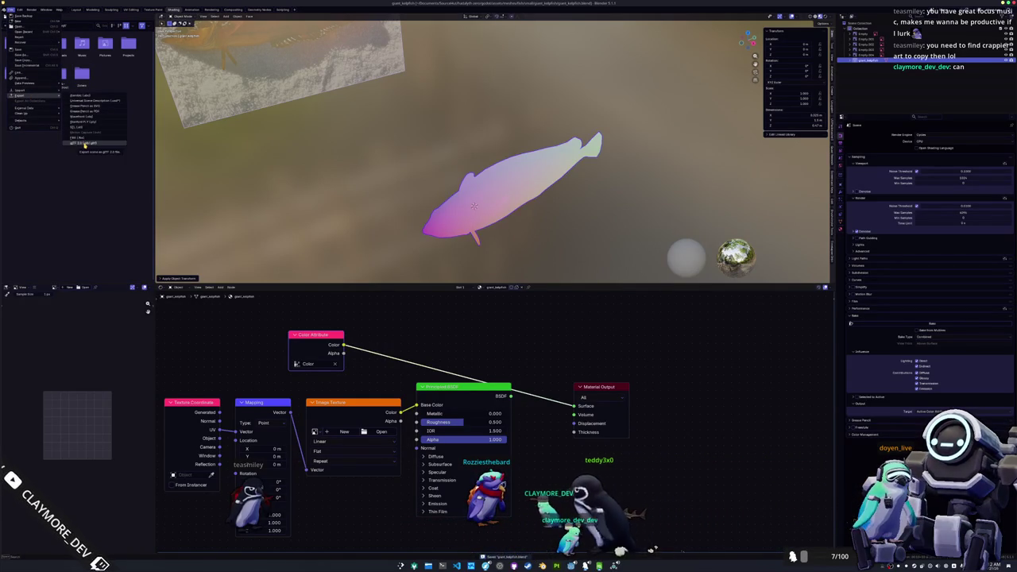
{"action": "left_click", "coordinate": [85, 123]}
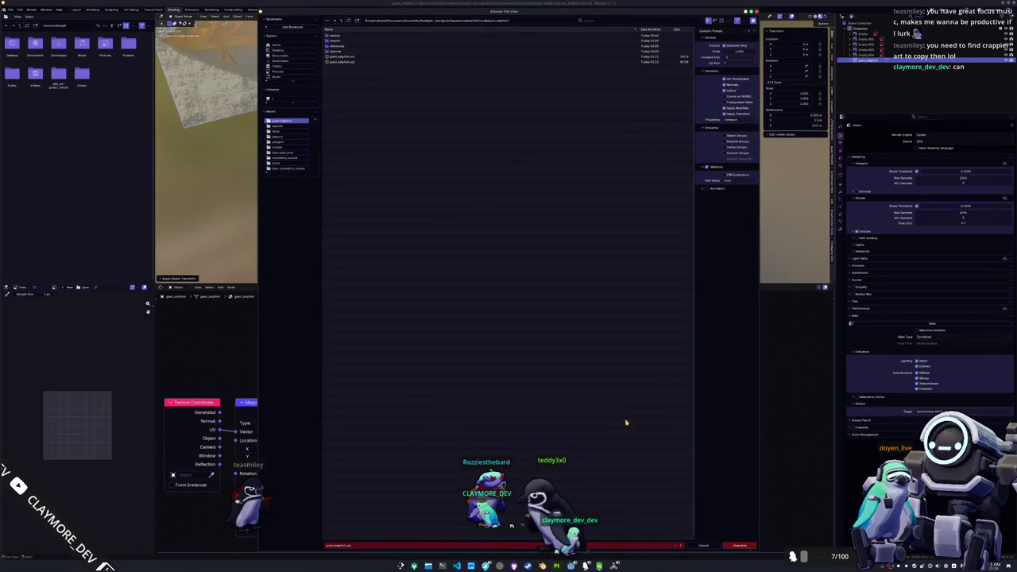
{"action": "left_click", "coordinate": [738, 546]}
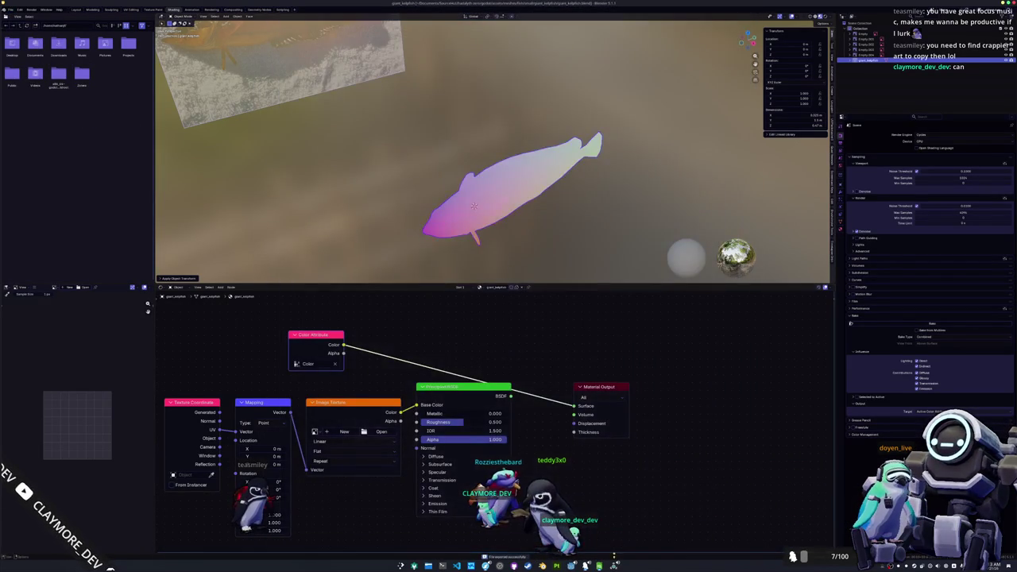
{"action": "key", "text": "alt+Tab"}
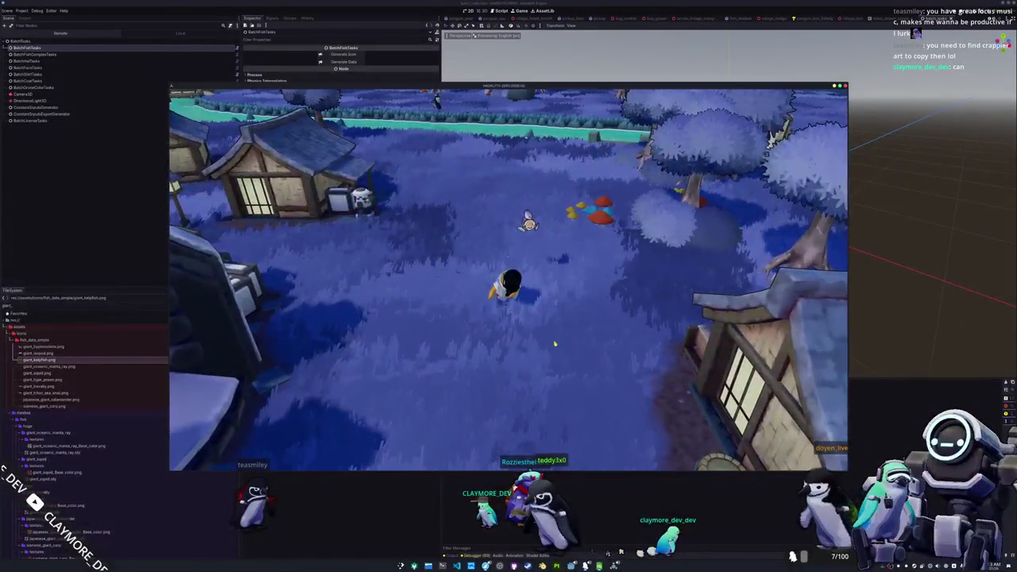
Equip the resized Giant Kelpfish from the inventory so the penguin holds it.
{"action": "key", "text": "i"}
{"action": "right_click", "coordinate": [487, 231]}
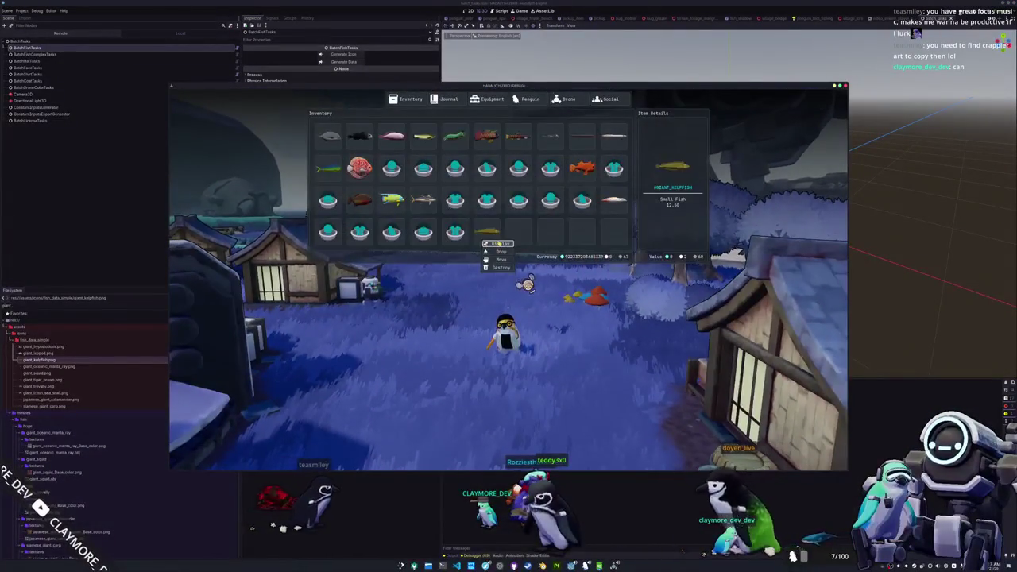
{"action": "left_click", "coordinate": [495, 246]}
{"action": "key", "text": "i"}
Zoom the camera in and out to inspect the hand-sized kelpfish, then stop the game with F8.
{"action": "scroll", "coordinate": [527, 353], "scroll_direction": "up", "scroll_amount": 5}
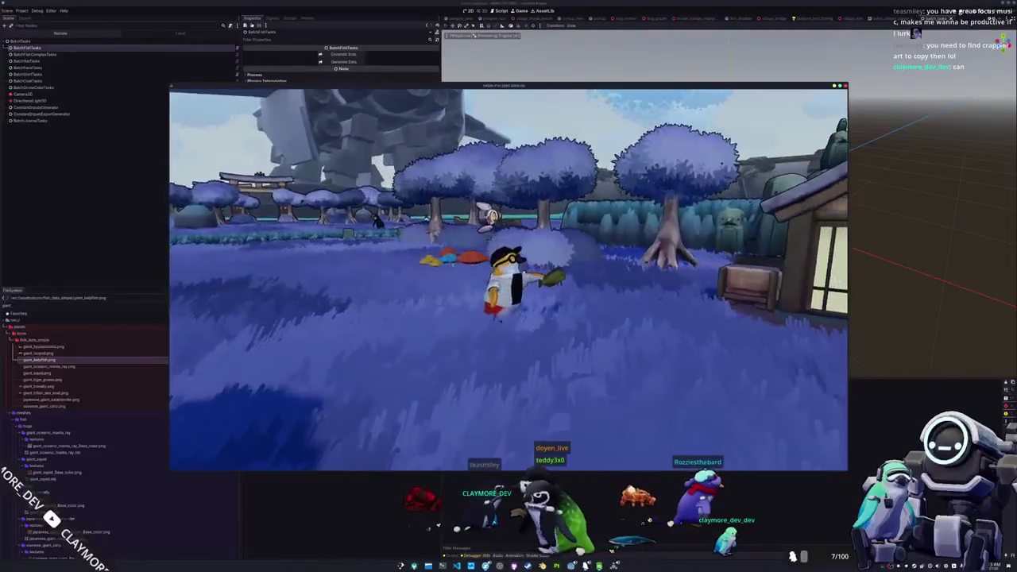
{"action": "scroll", "coordinate": [509, 278], "scroll_direction": "down", "scroll_amount": 5}
{"action": "scroll", "coordinate": [517, 341], "scroll_direction": "up", "scroll_amount": 5}
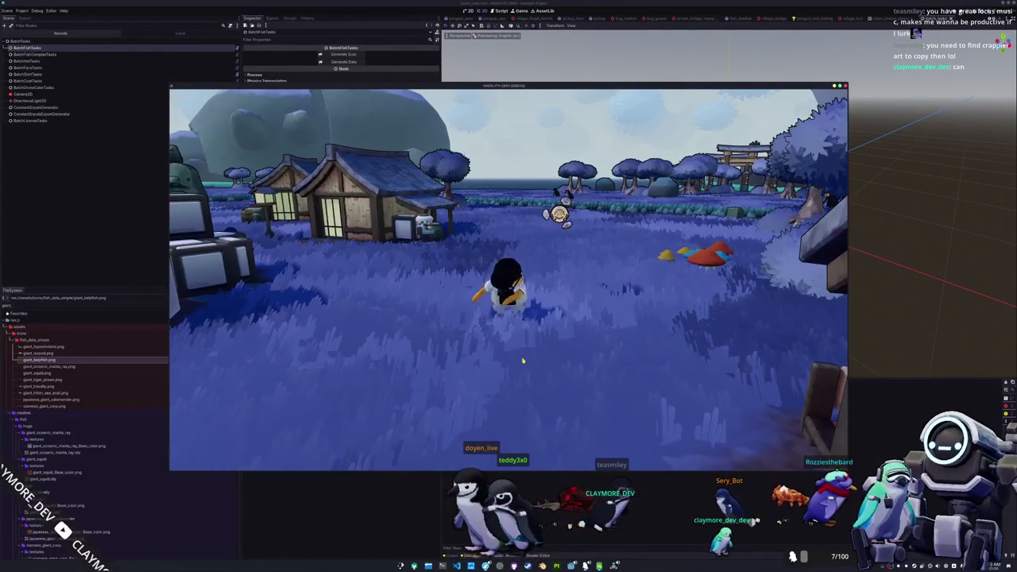
{"action": "scroll", "coordinate": [517, 340], "scroll_direction": "down", "scroll_amount": 2}
{"action": "key", "text": "F8"}
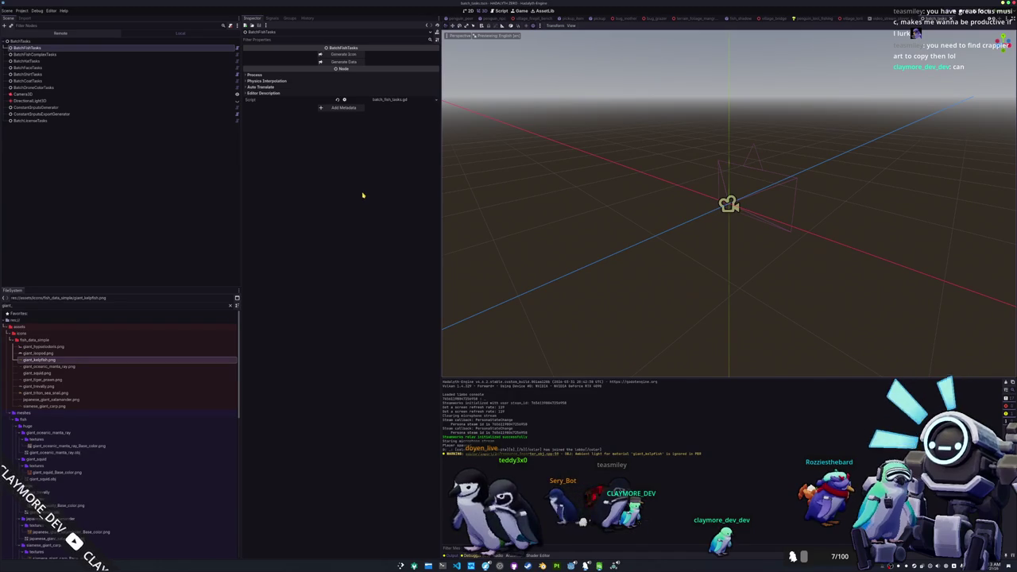
{"action": "left_click", "coordinate": [599, 566]}
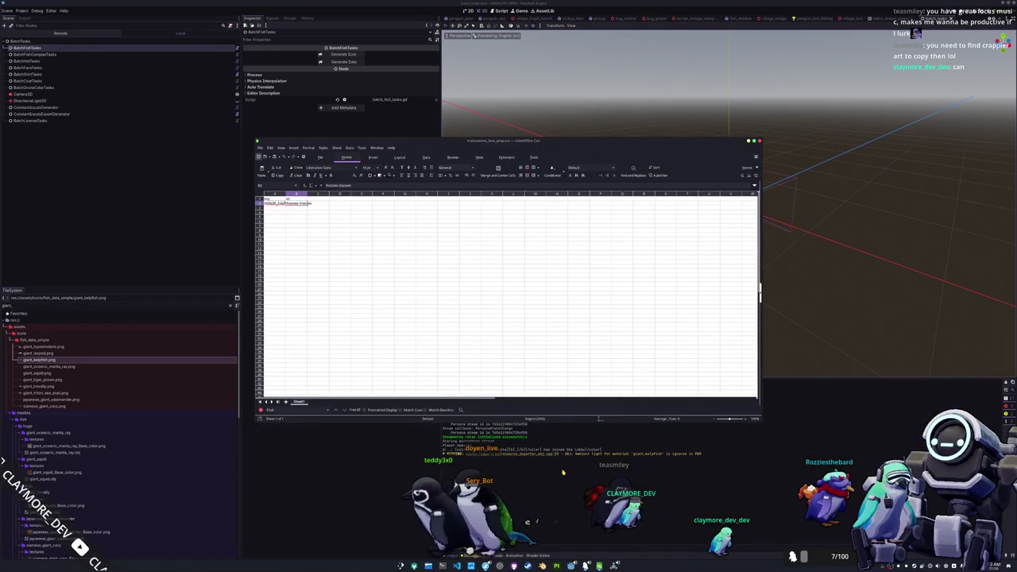
{"action": "left_click", "coordinate": [260, 148]}
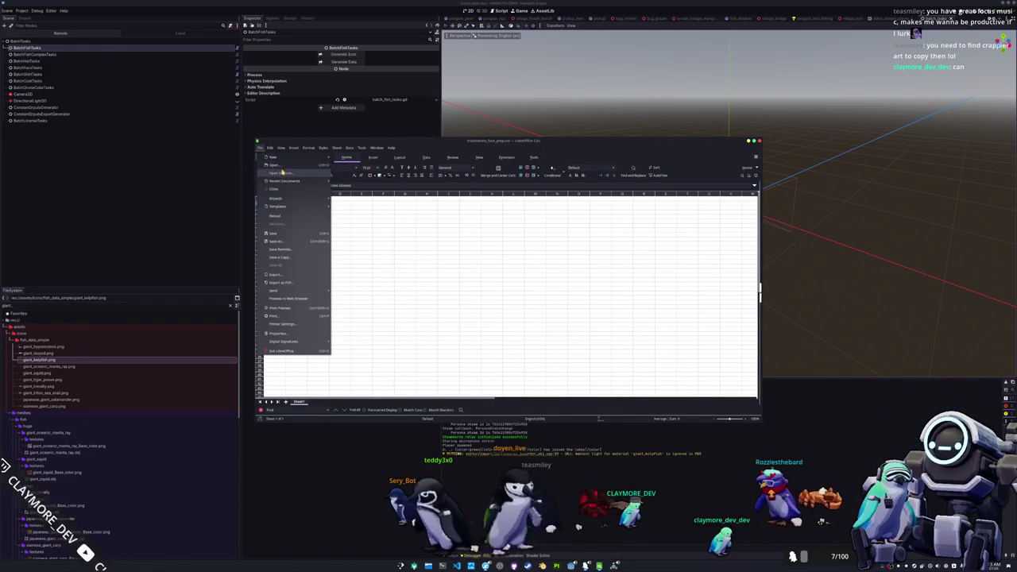
{"action": "mouse_move", "coordinate": [303, 183]}
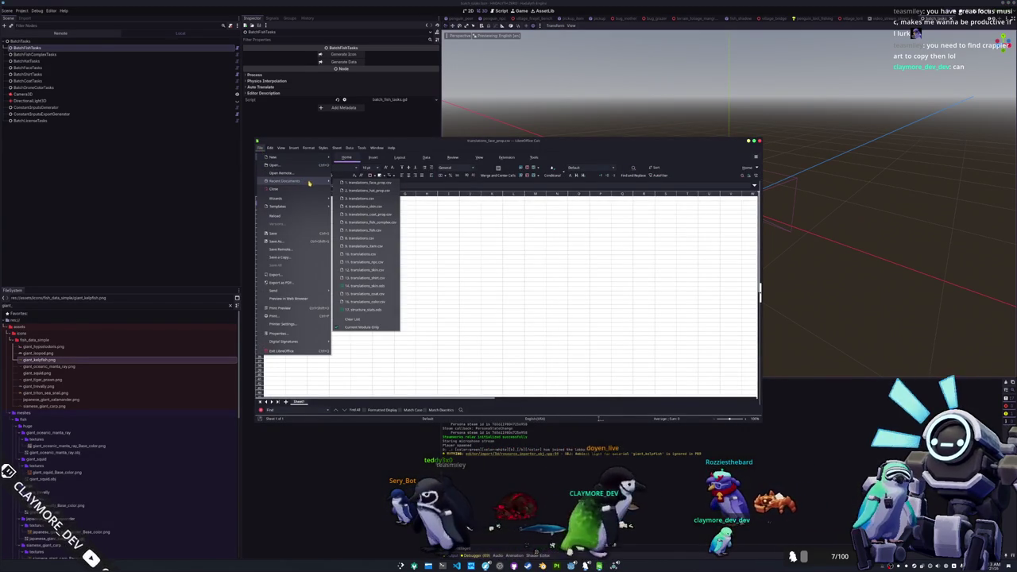
{"action": "left_click", "coordinate": [375, 231]}
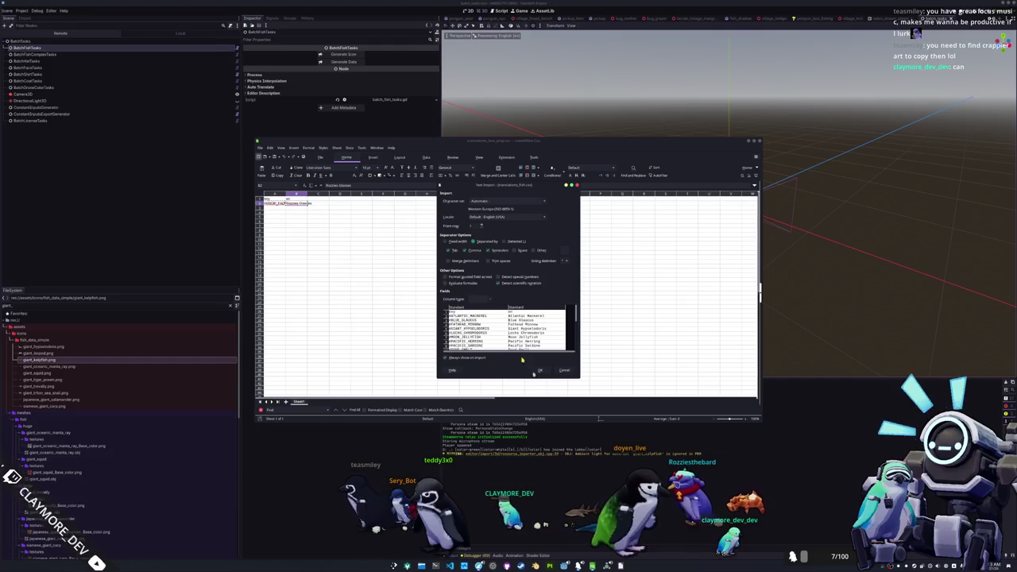
{"action": "left_click", "coordinate": [546, 370]}
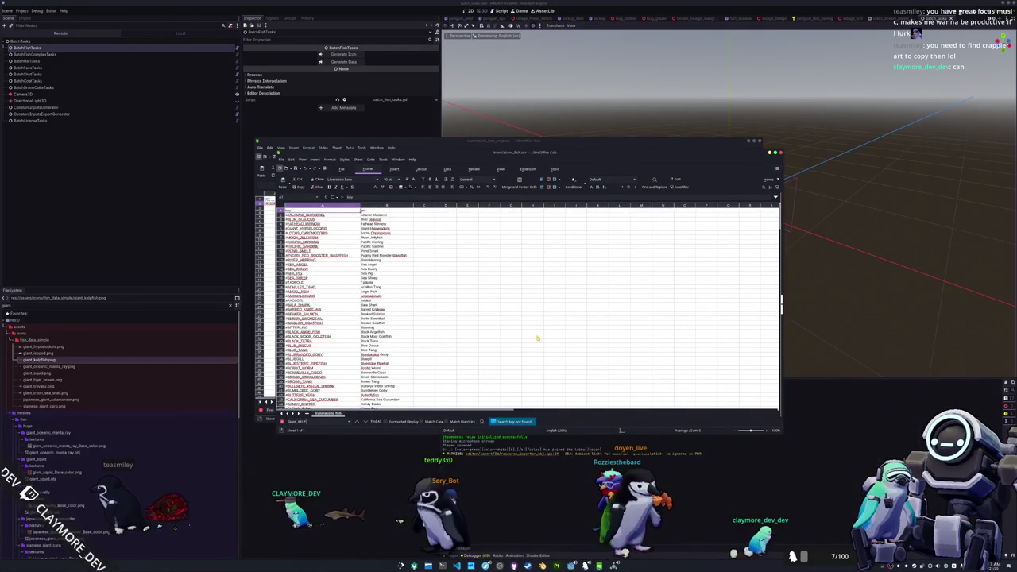
{"action": "key", "text": "Escape"}
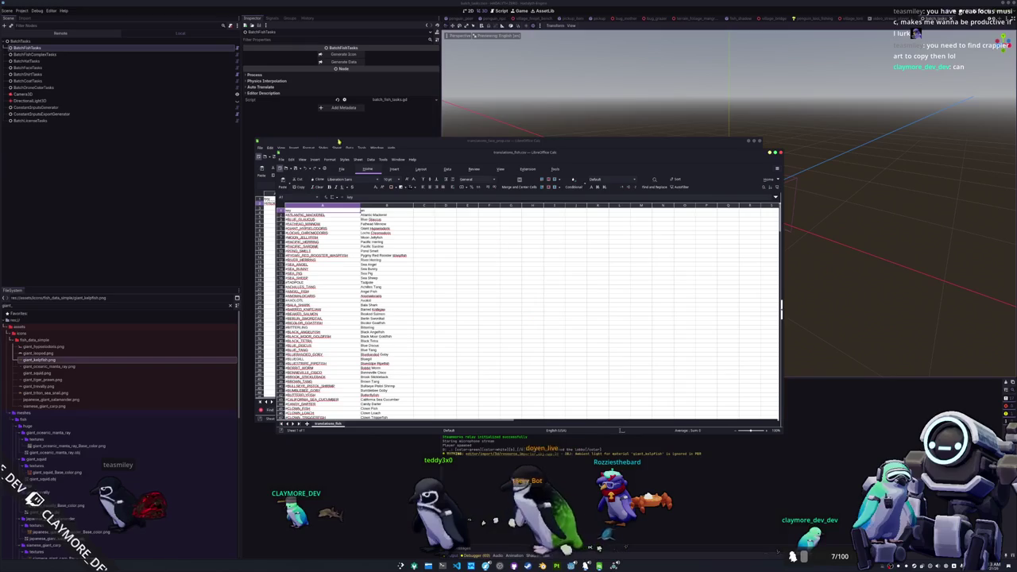
{"action": "left_click", "coordinate": [281, 159]}
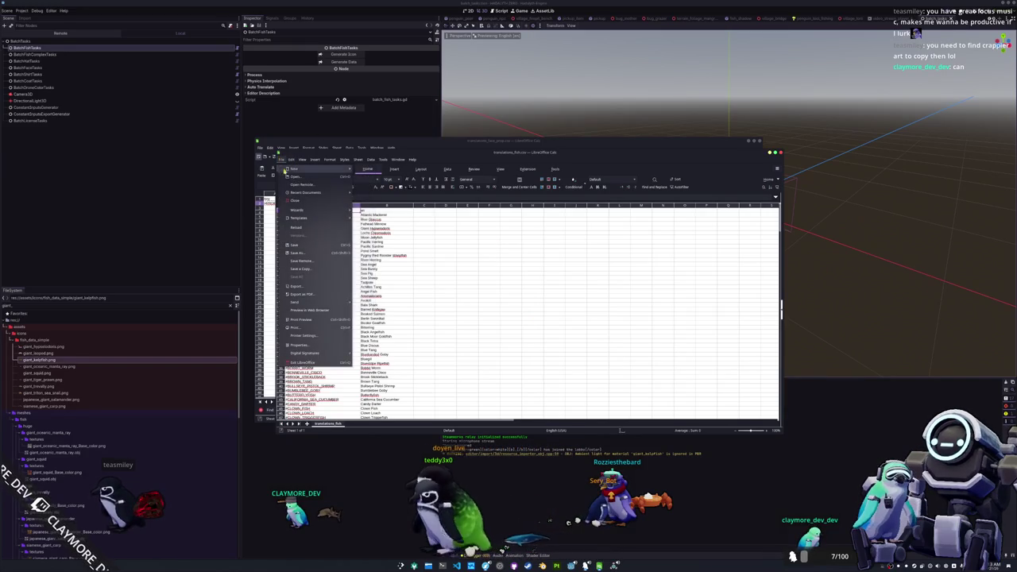
{"action": "left_click", "coordinate": [294, 176]}
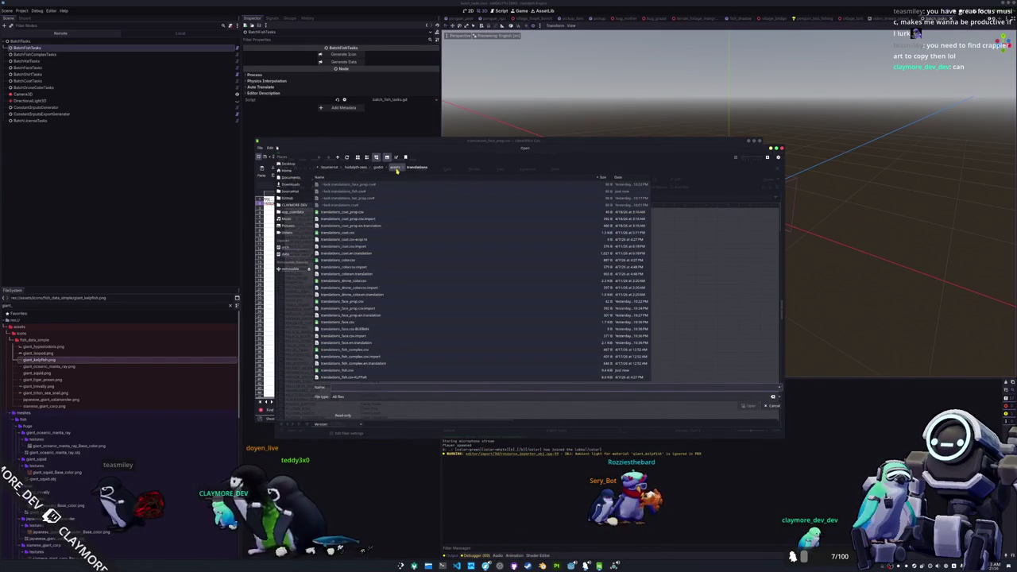
{"action": "scroll", "coordinate": [357, 278], "scroll_direction": "down", "scroll_amount": 5}
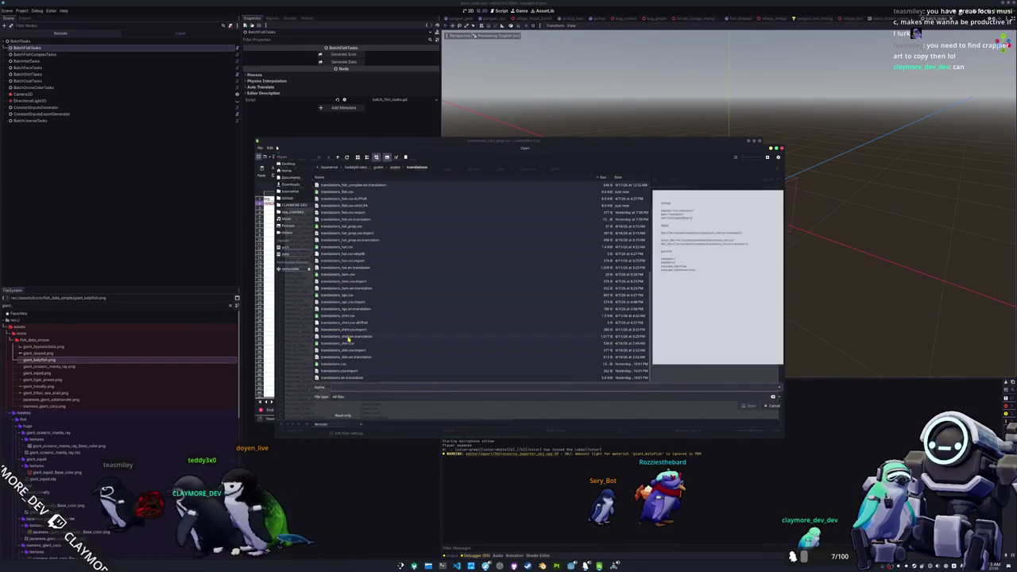
{"action": "left_click", "coordinate": [349, 316]}
{"action": "left_click", "coordinate": [339, 365]}
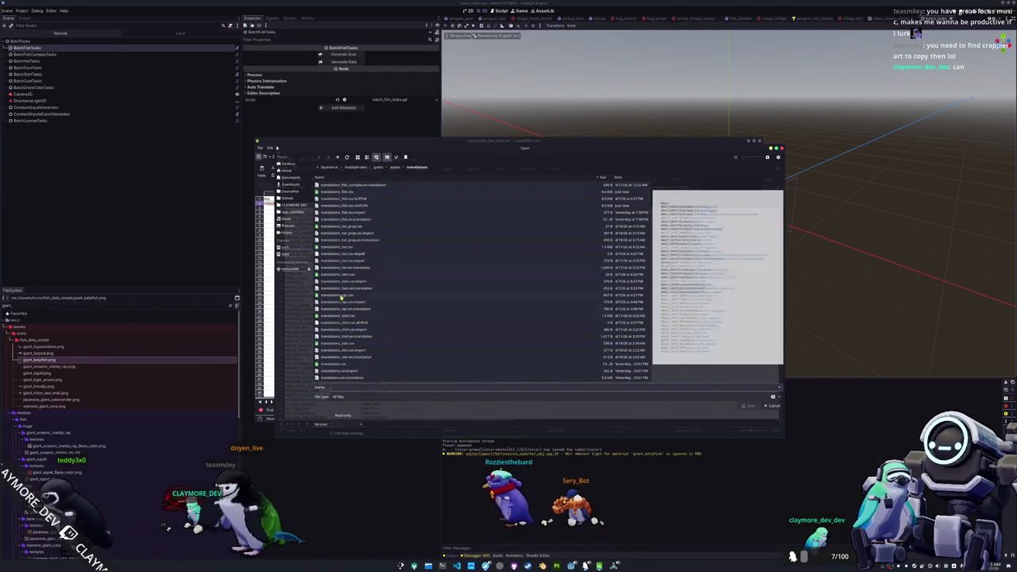
{"action": "scroll", "coordinate": [341, 294], "scroll_direction": "up", "scroll_amount": 4}
{"action": "left_click", "coordinate": [340, 321]}
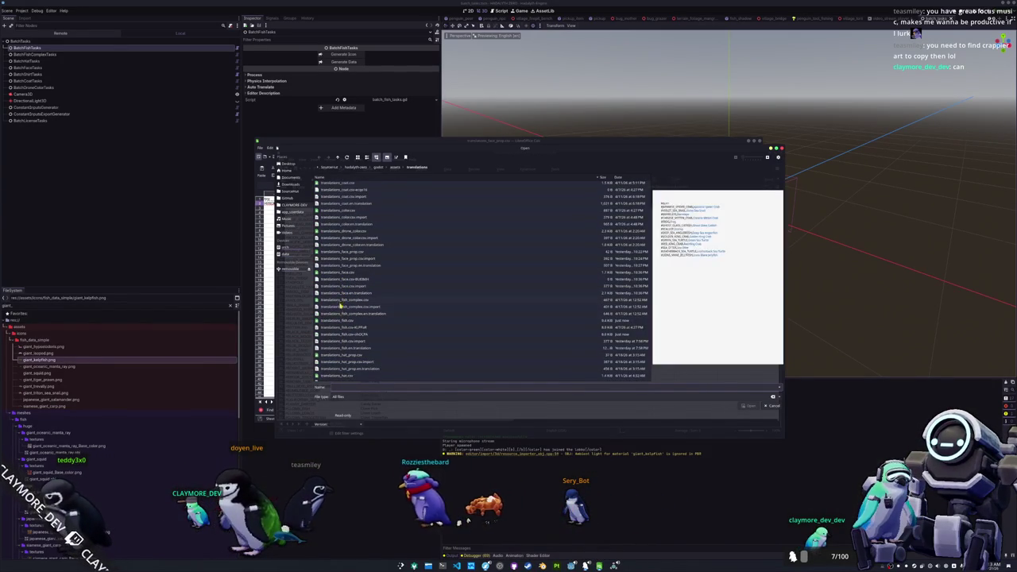
{"action": "double_click", "coordinate": [341, 321]}
{"action": "scroll", "coordinate": [365, 283], "scroll_direction": "down", "scroll_amount": 20}
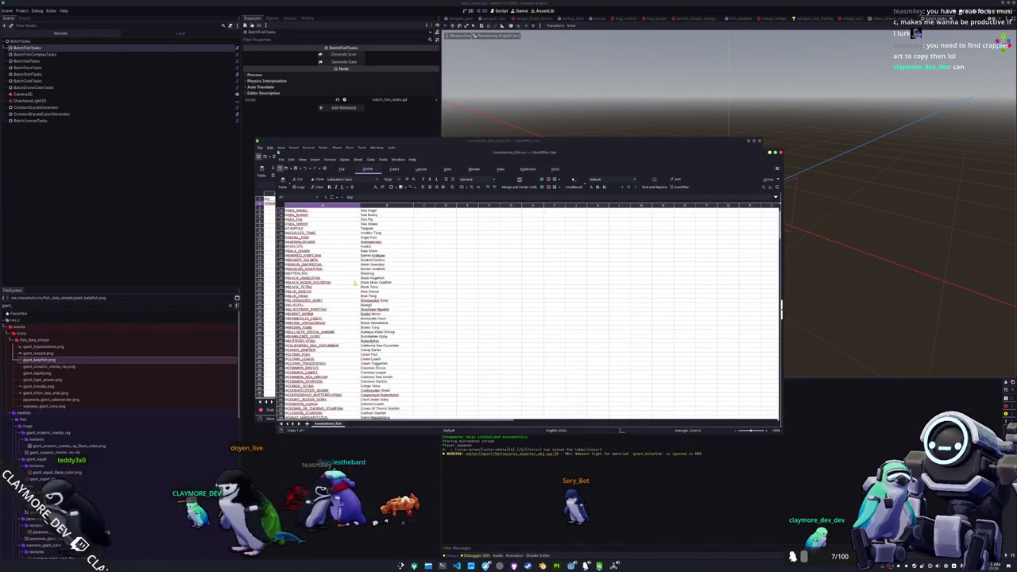
{"action": "key", "text": "ctrl+f"}
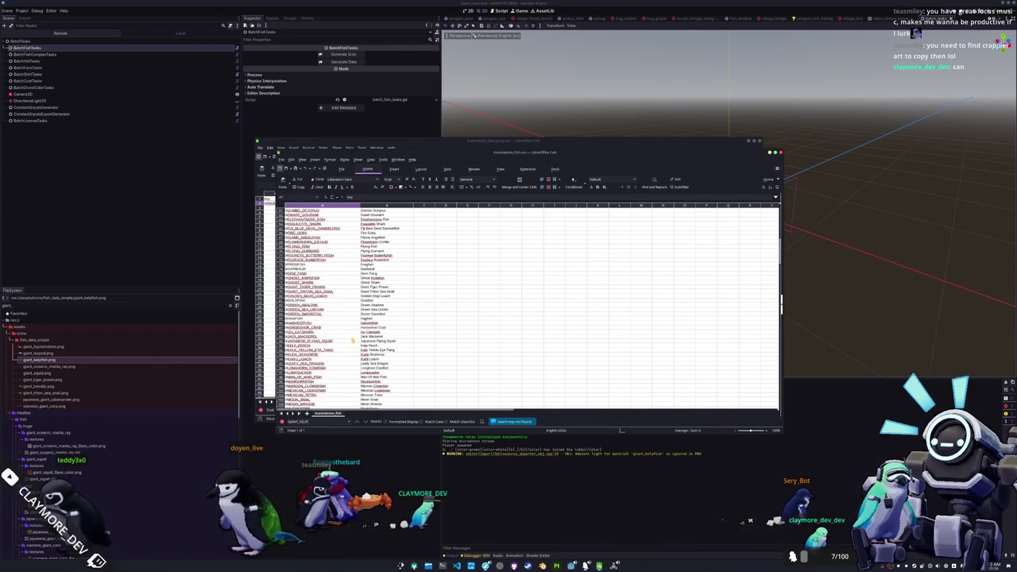
{"action": "key", "text": "ctrl+w"}
{"action": "left_click", "coordinate": [86, 49]}
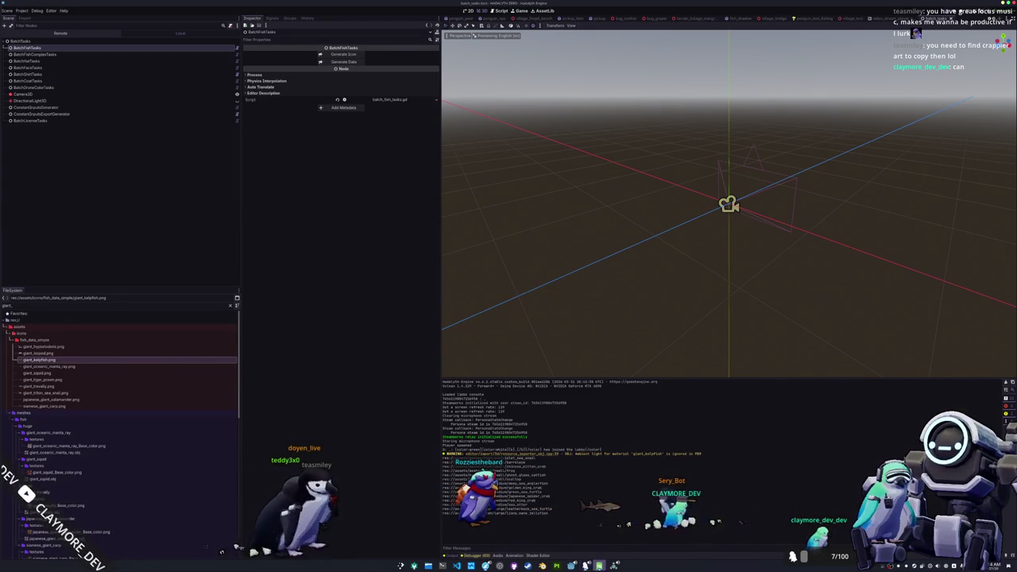
{"action": "left_click", "coordinate": [258, 148]}
{"action": "mouse_move", "coordinate": [286, 181]}
{"action": "left_click", "coordinate": [367, 184]}
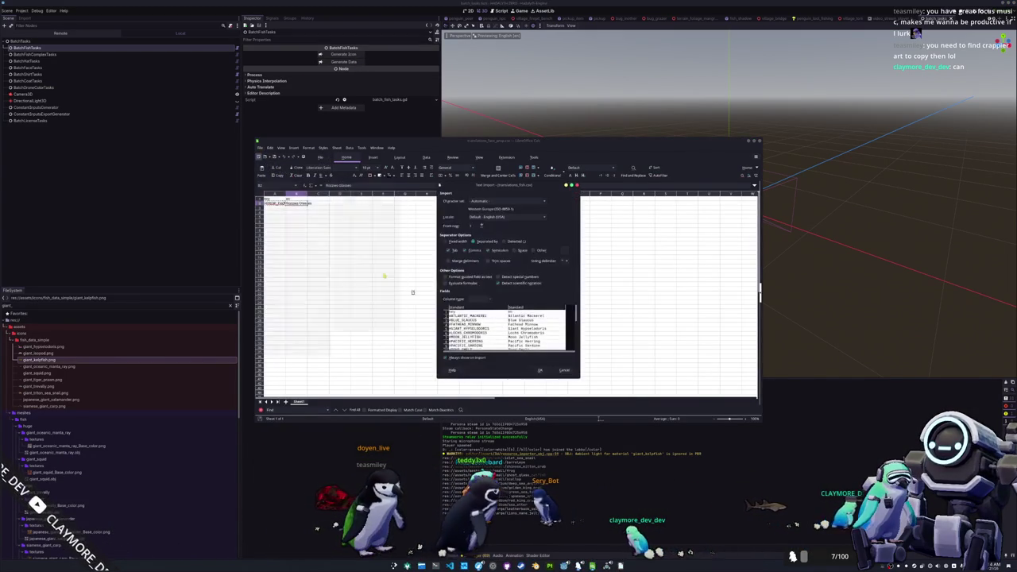
{"action": "left_click", "coordinate": [540, 370]}
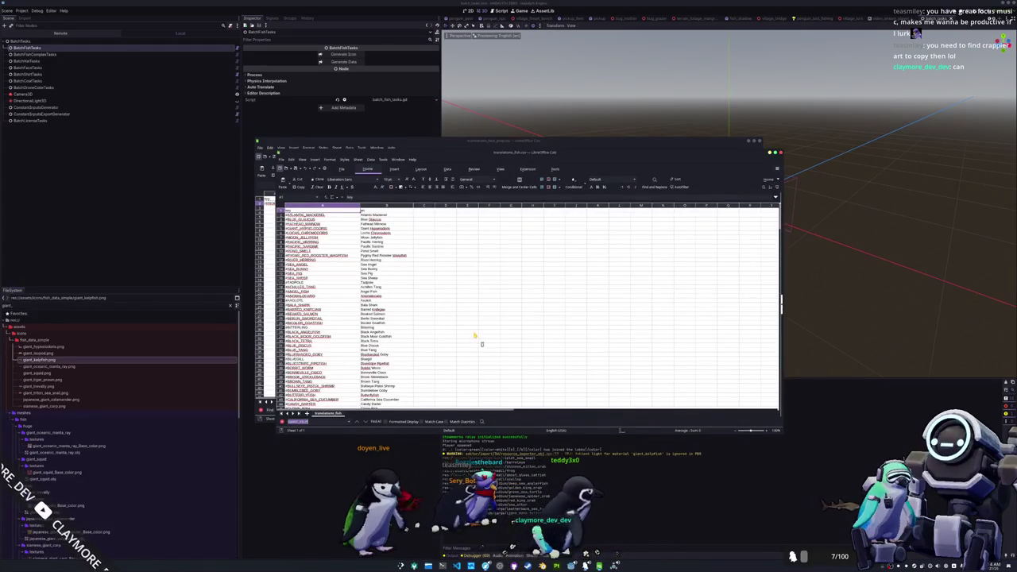
{"action": "key", "text": "Return"}
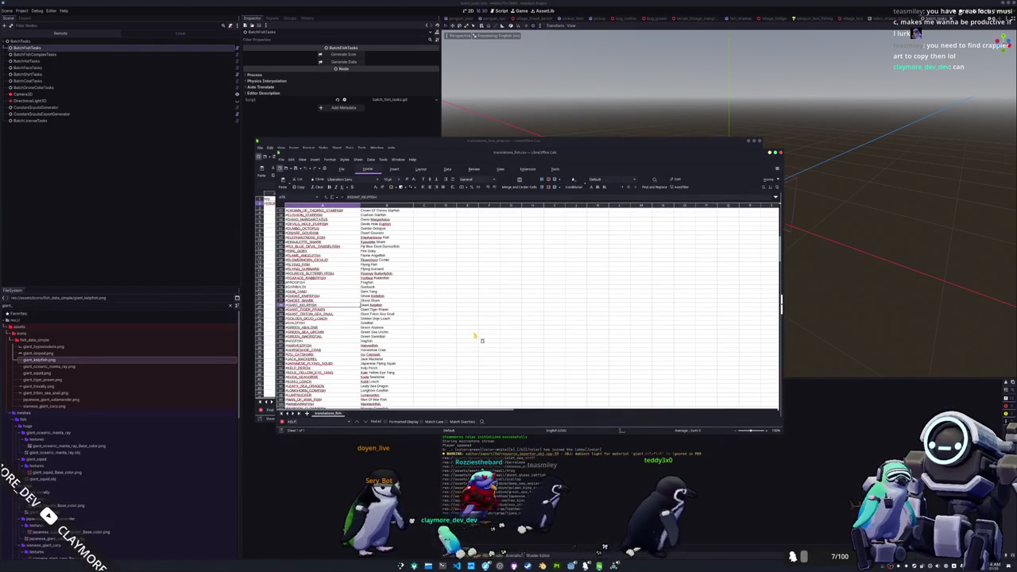
{"action": "left_click", "coordinate": [780, 153]}
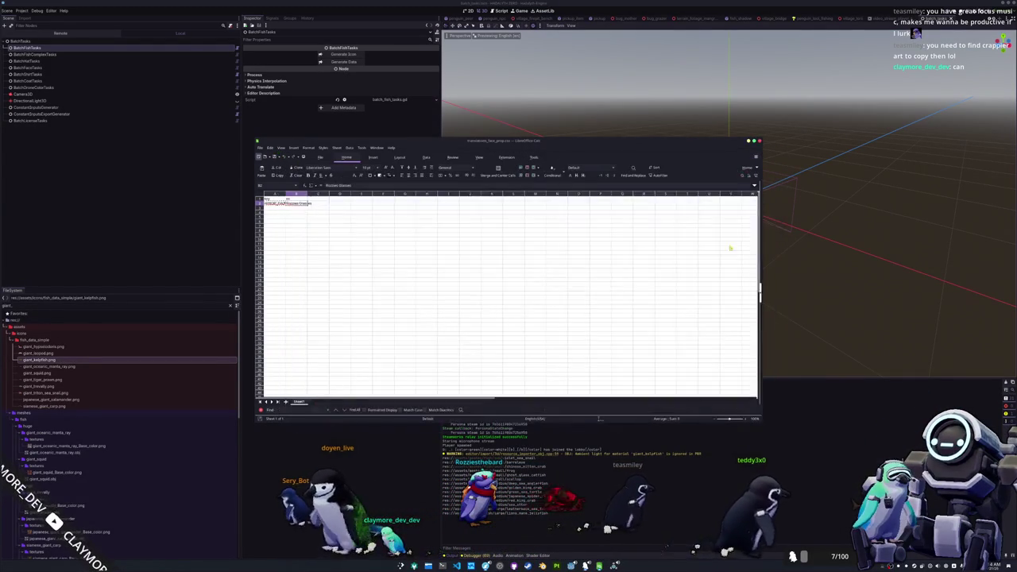
{"action": "left_click", "coordinate": [589, 475]}
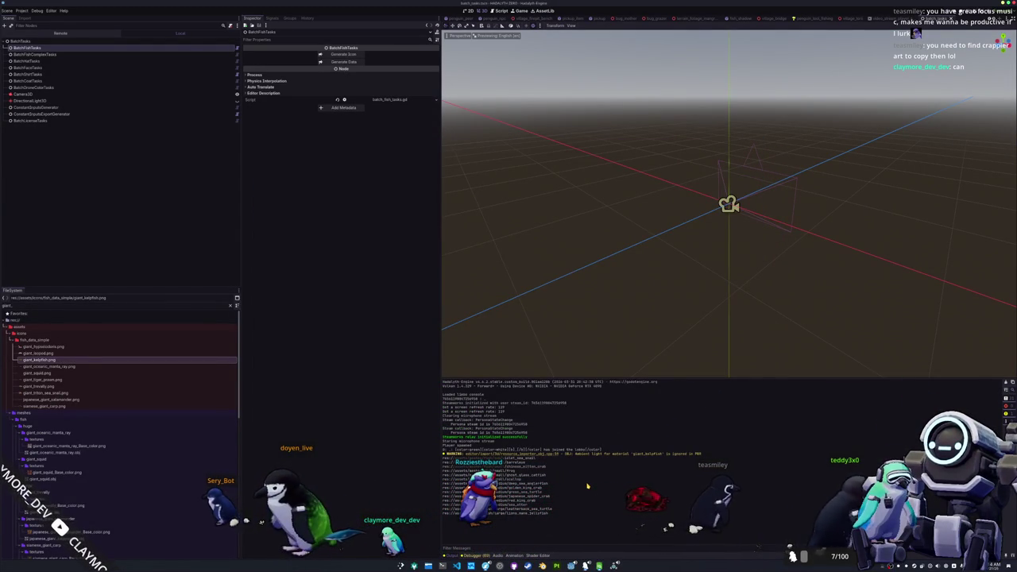
{"action": "key", "text": "F6"}
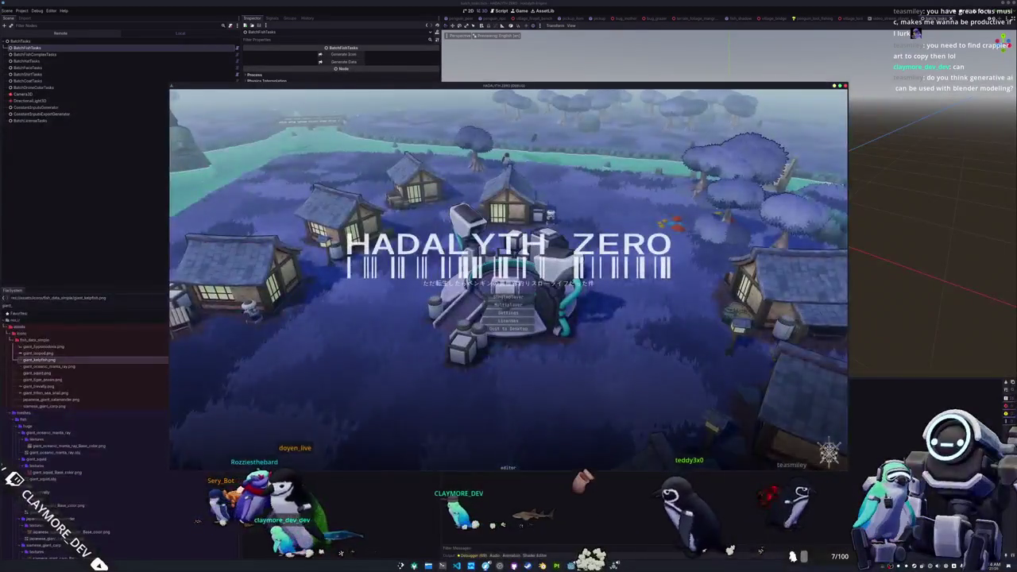
Start playing from the title screen and cast the fishing line from the cliff edge.
{"action": "left_click", "coordinate": [509, 296]}
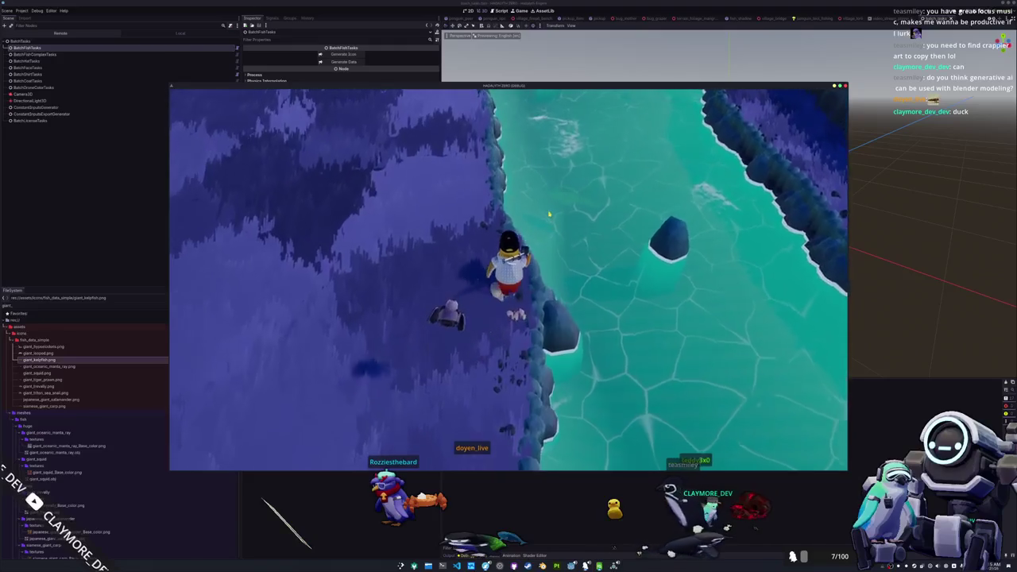
{"action": "key", "text": "w"}
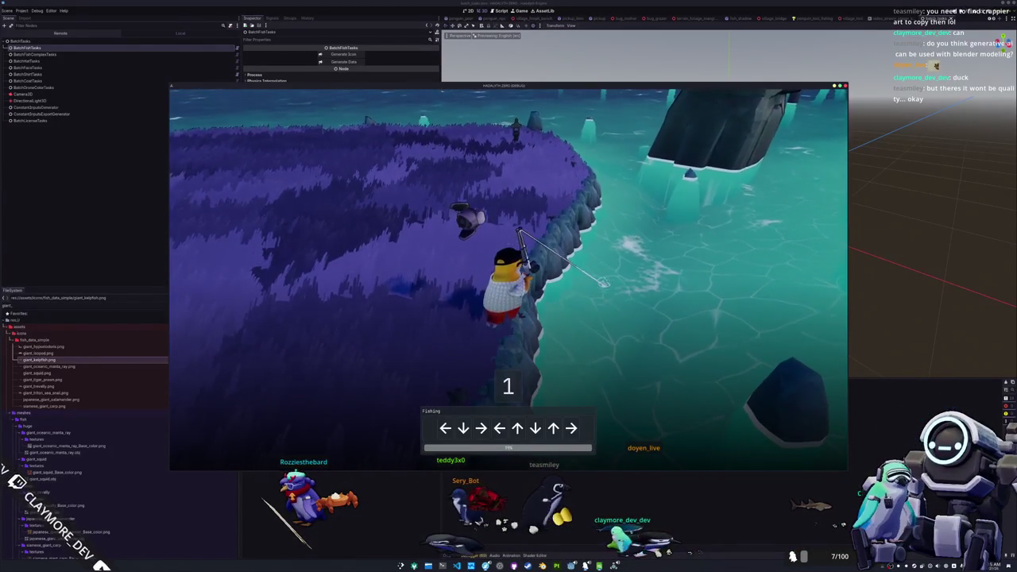
Enter the arrows Left, Down, Right, Left, Up, Down, Up, Right to land a Koi Carp, then dismiss the reward.
{"action": "key", "text": "Left"}
{"action": "key", "text": "Down"}
{"action": "key", "text": "Right"}
{"action": "key", "text": "Left"}
{"action": "key", "text": "Up"}
{"action": "key", "text": "Down"}
{"action": "key", "text": "Up"}
{"action": "key", "text": "Right"}
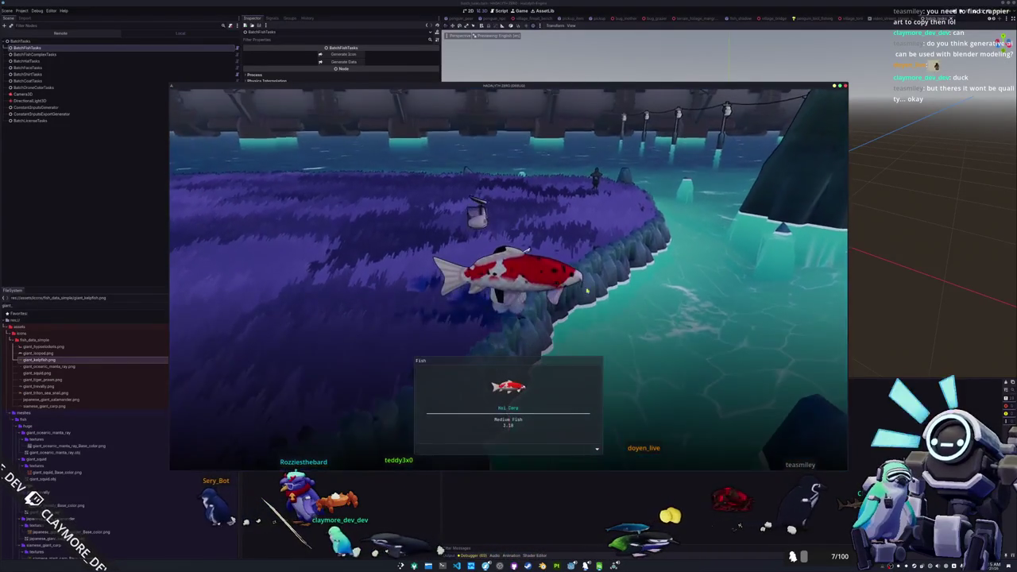
{"action": "key", "text": "w"}
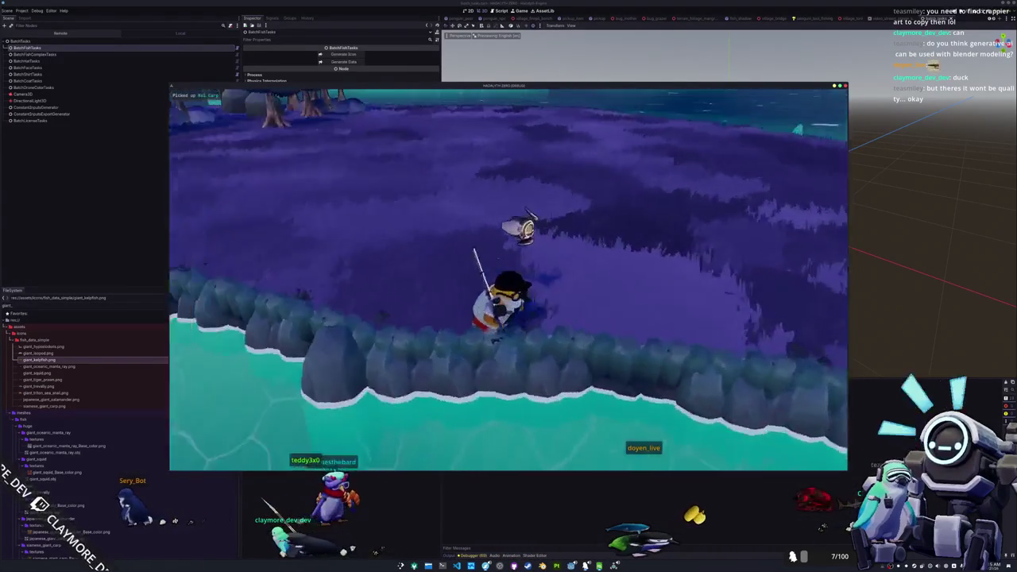
Walk the penguin along the shore past the bridge, then stop the test run with F8.
{"action": "key", "text": "w"}
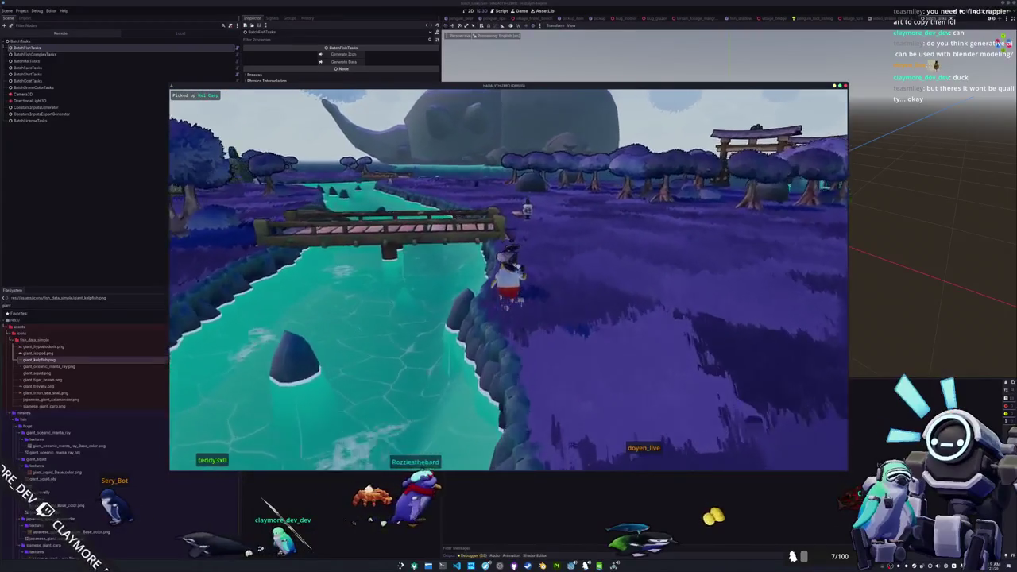
{"action": "key", "text": "w"}
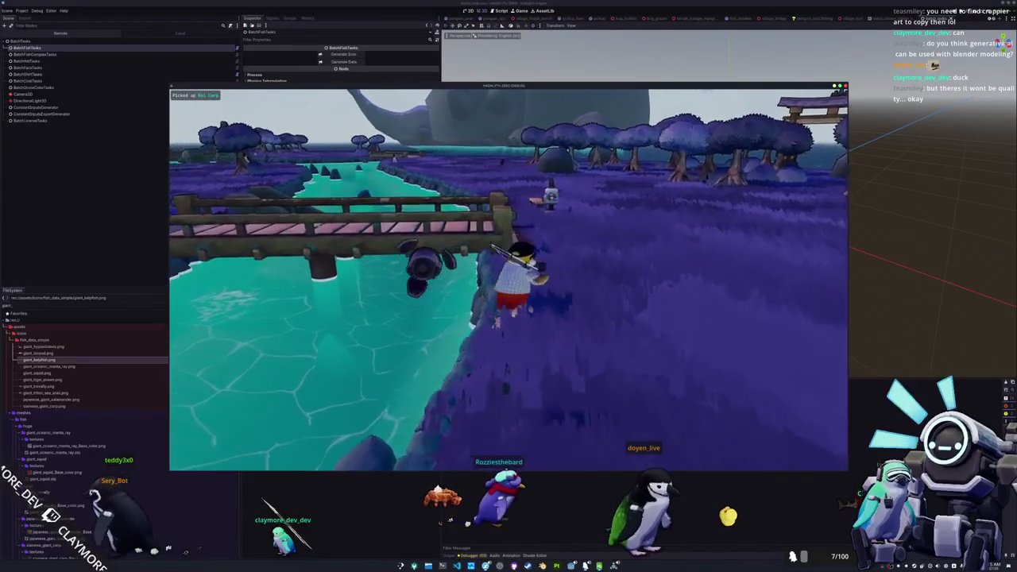
{"action": "key", "text": "w"}
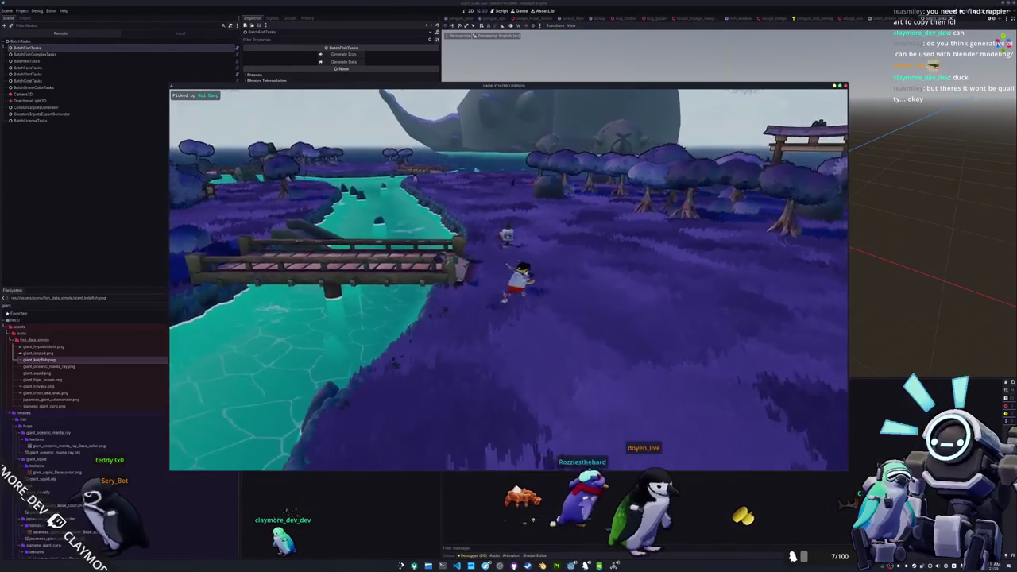
{"action": "key", "text": "w"}
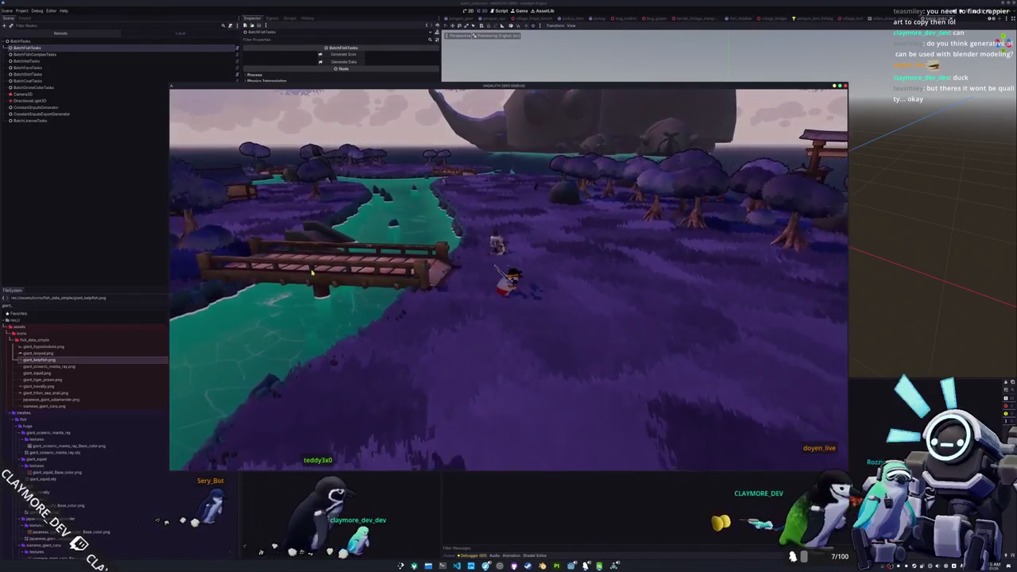
{"action": "key", "text": "F8"}
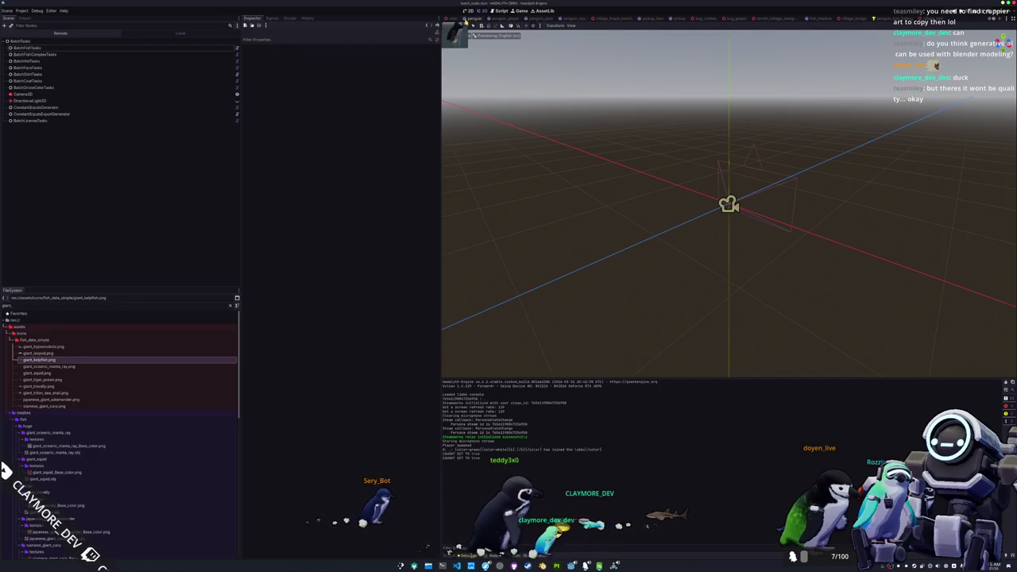
Switch to the main island scene and select the grass MultiMeshInstance3D chunks under GrassMultiMeshPlacerCache.
{"action": "left_click", "coordinate": [450, 17]}
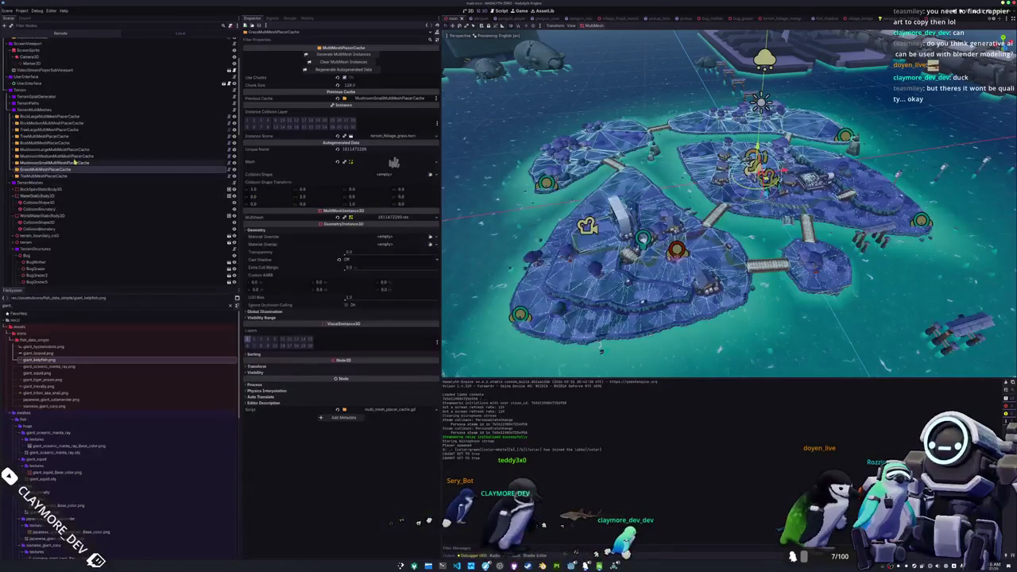
{"action": "left_click", "coordinate": [13, 169]}
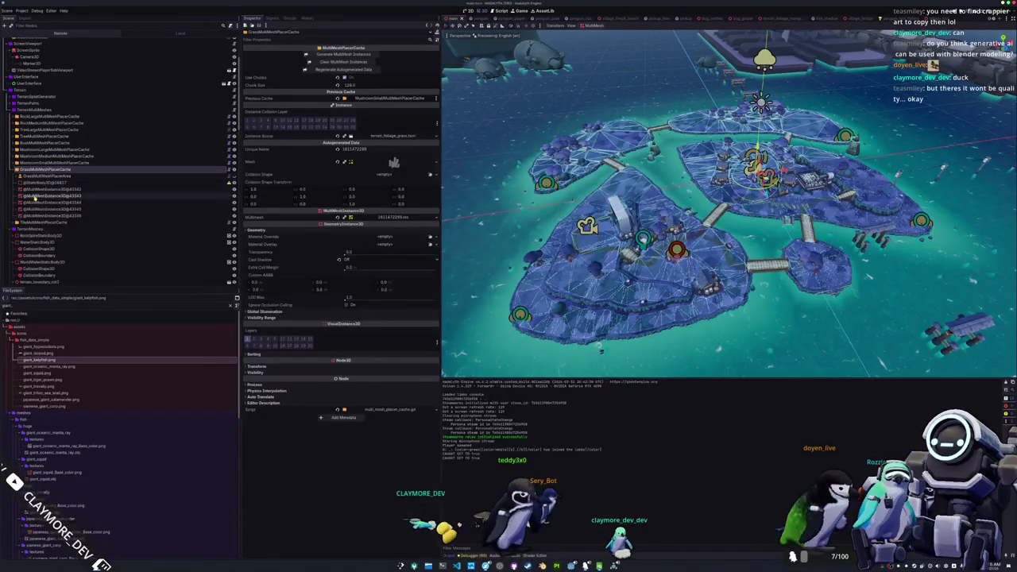
{"action": "left_click", "coordinate": [188, 189]}
{"action": "left_click", "coordinate": [188, 215], "text": "shift"}
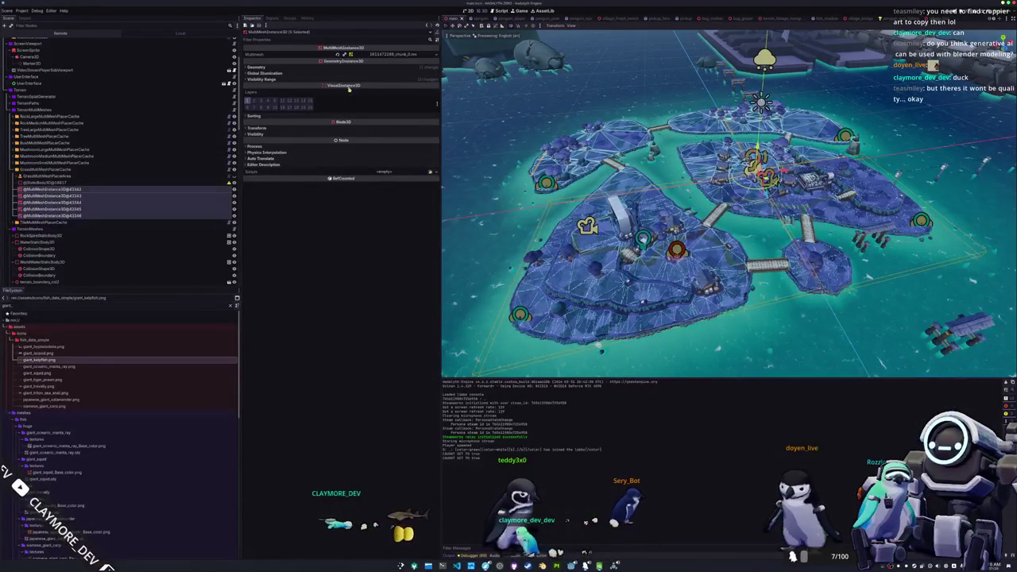
Expand the grass chunks' Visibility Range and Geometry settings, then run the game to check the grass.
{"action": "left_click", "coordinate": [340, 80]}
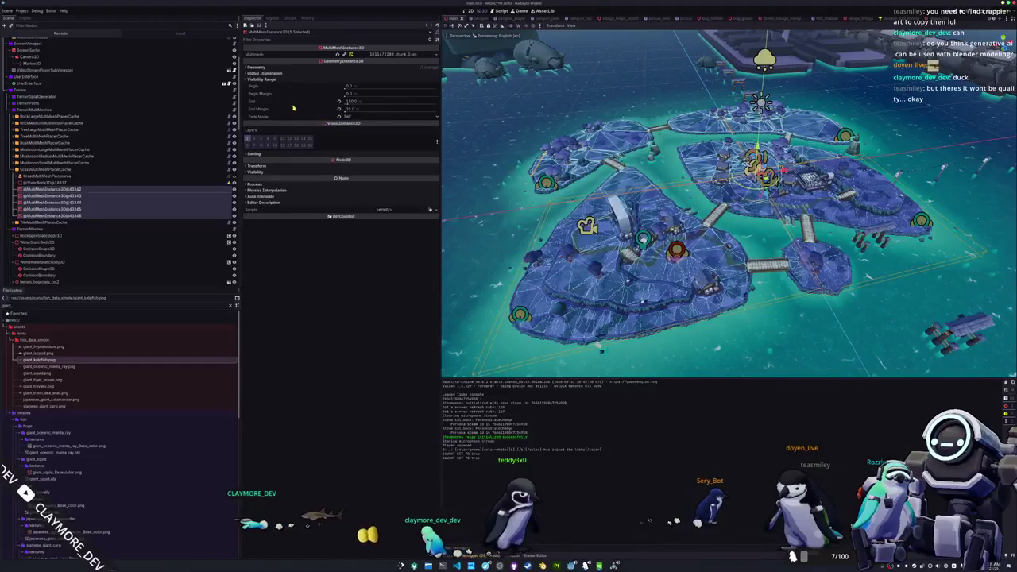
{"action": "left_click", "coordinate": [306, 69]}
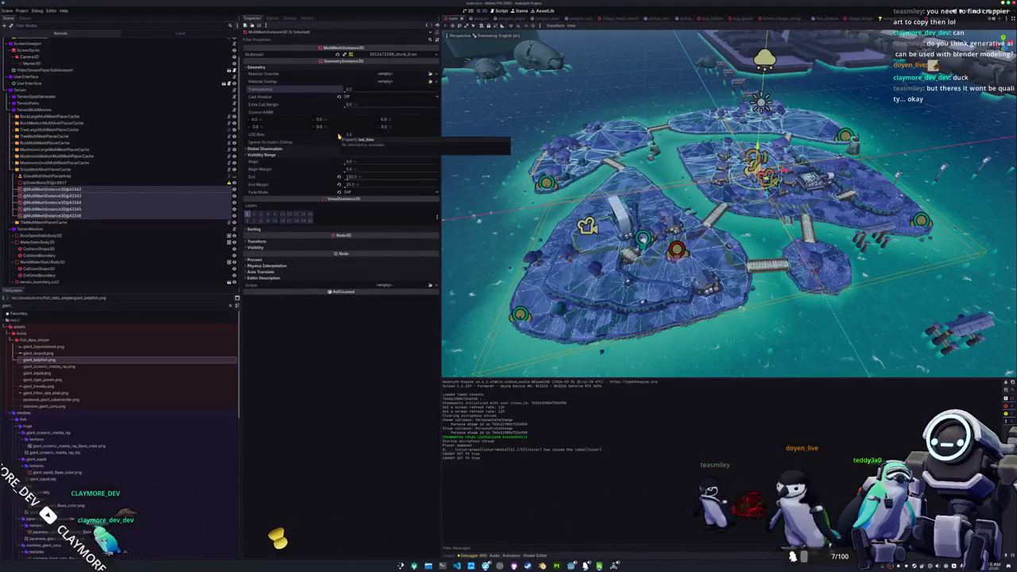
{"action": "key", "text": "F5"}
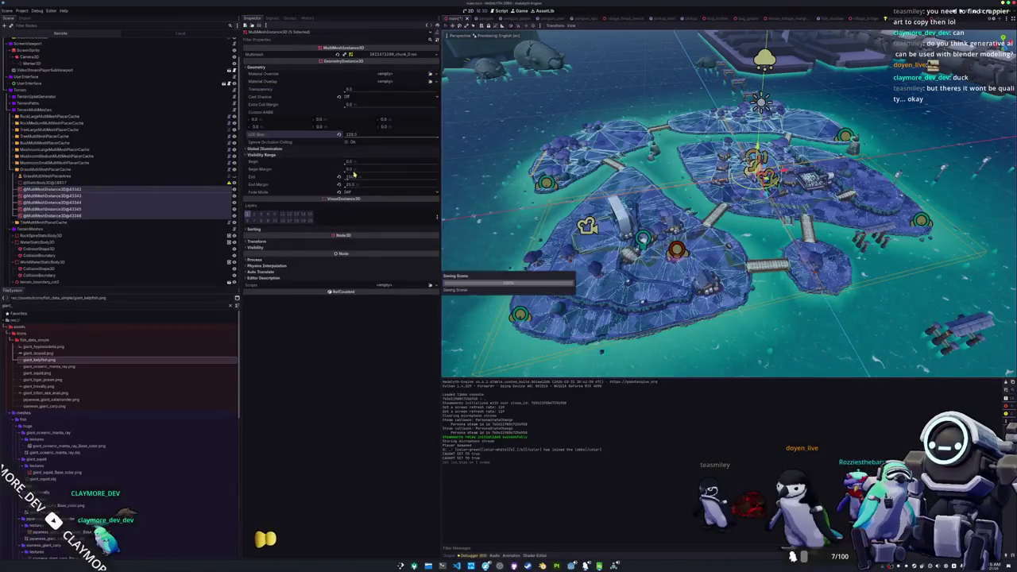
Walk the penguin across the grassy field toward the pier and into the water.
{"action": "key", "text": "w"}
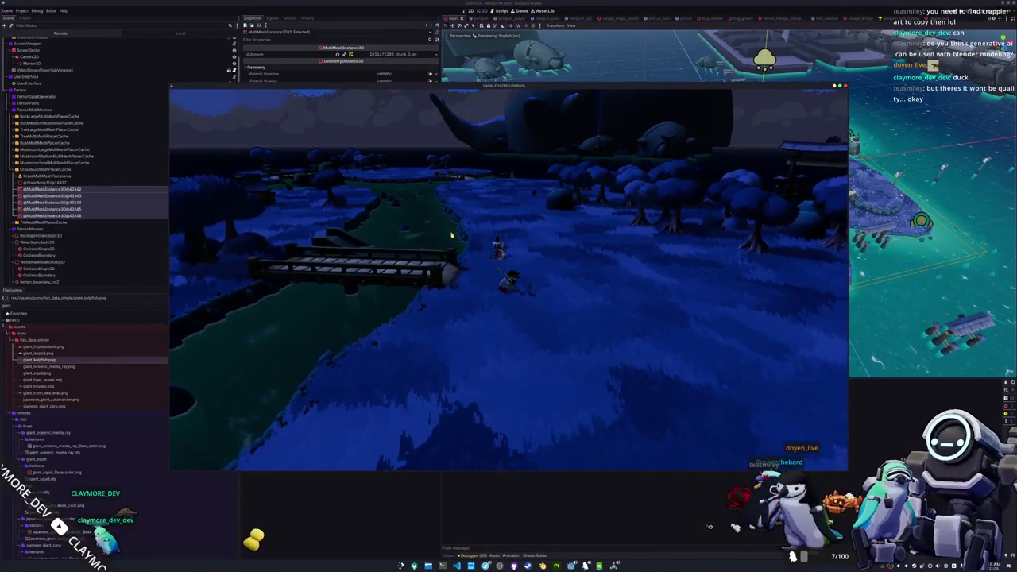
{"action": "key", "text": "w"}
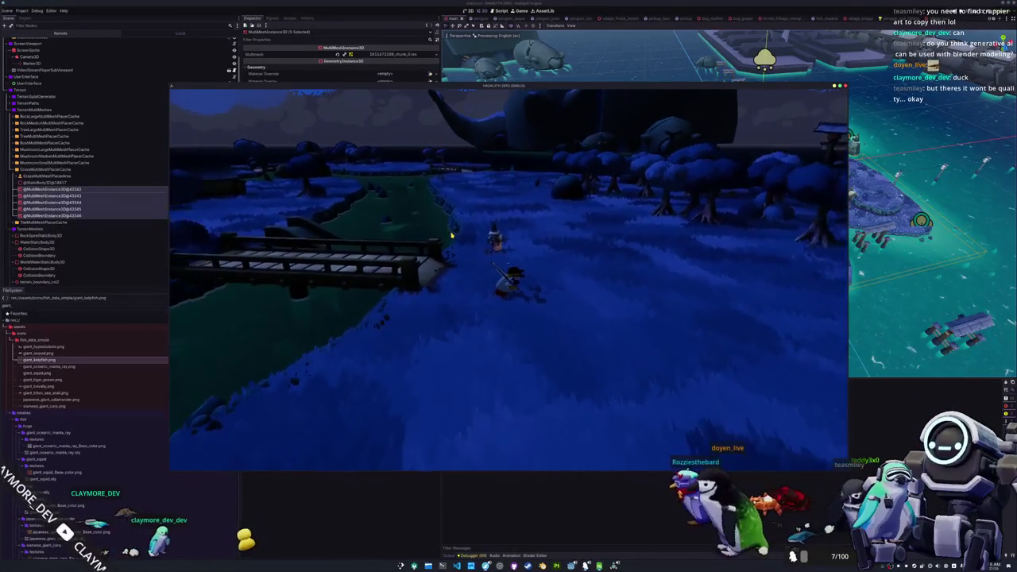
{"action": "key", "text": "w"}
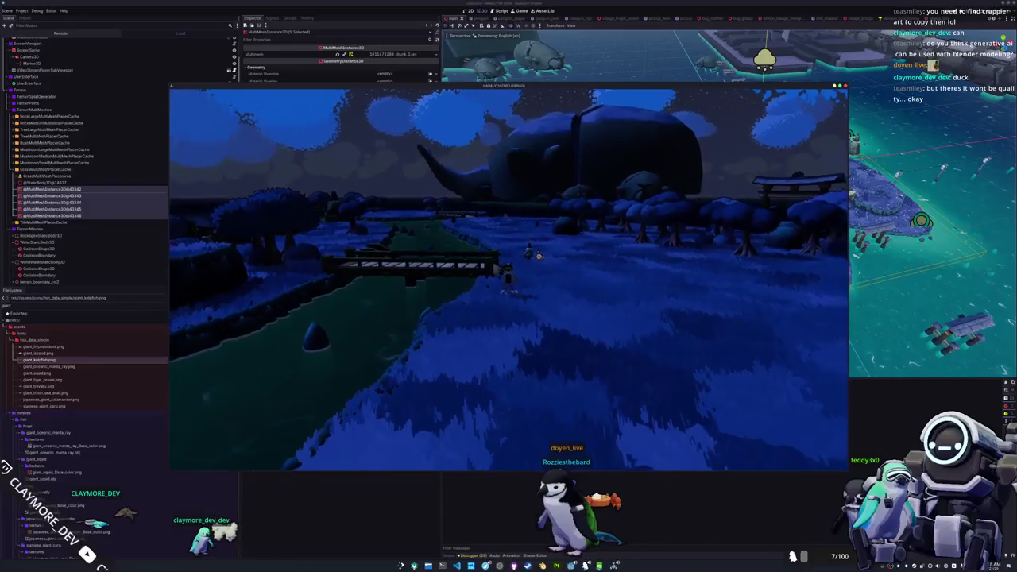
{"action": "key", "text": "w"}
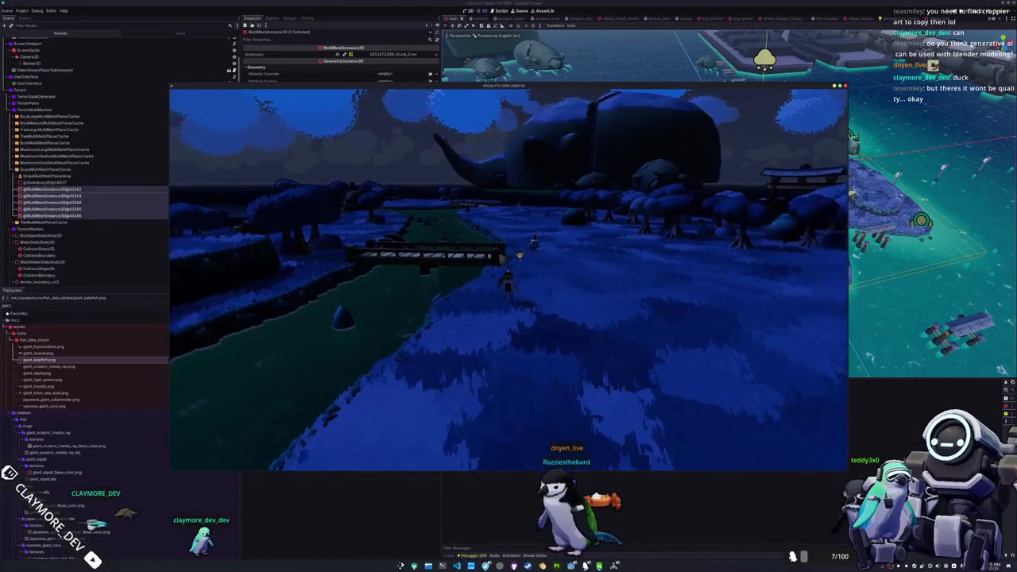
{"action": "key", "text": "w"}
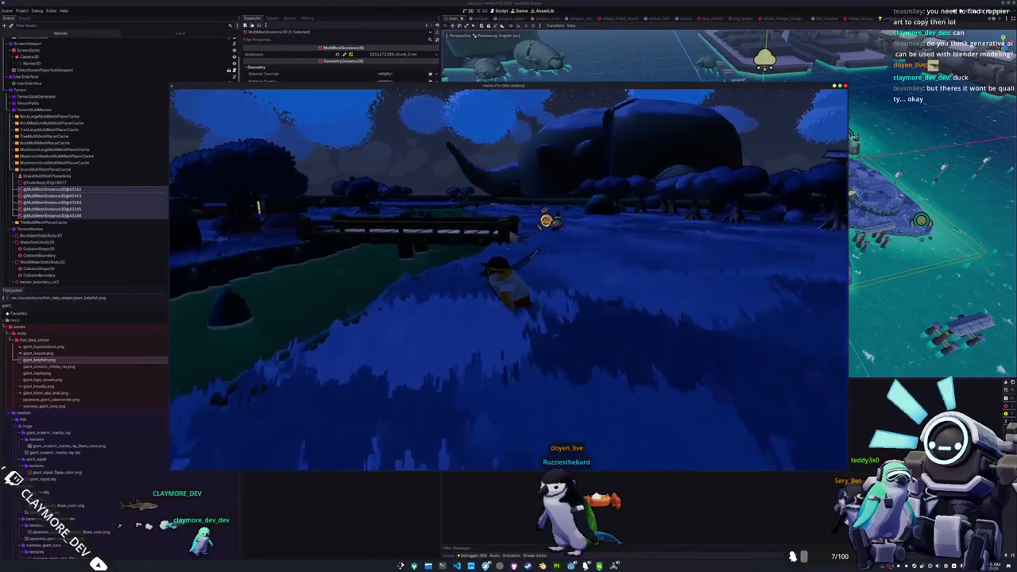
{"action": "key", "text": "w"}
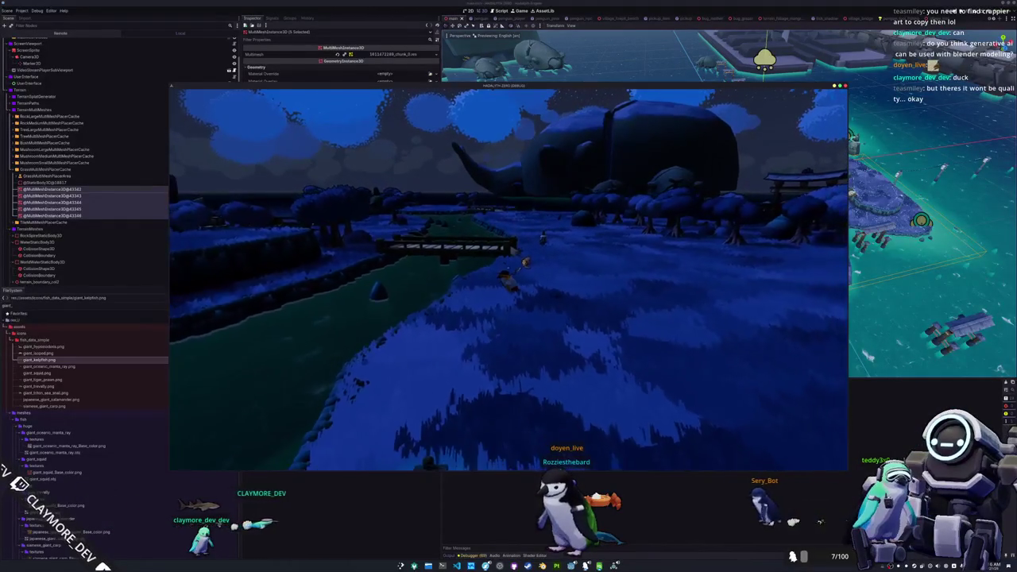
{"action": "key", "text": "w"}
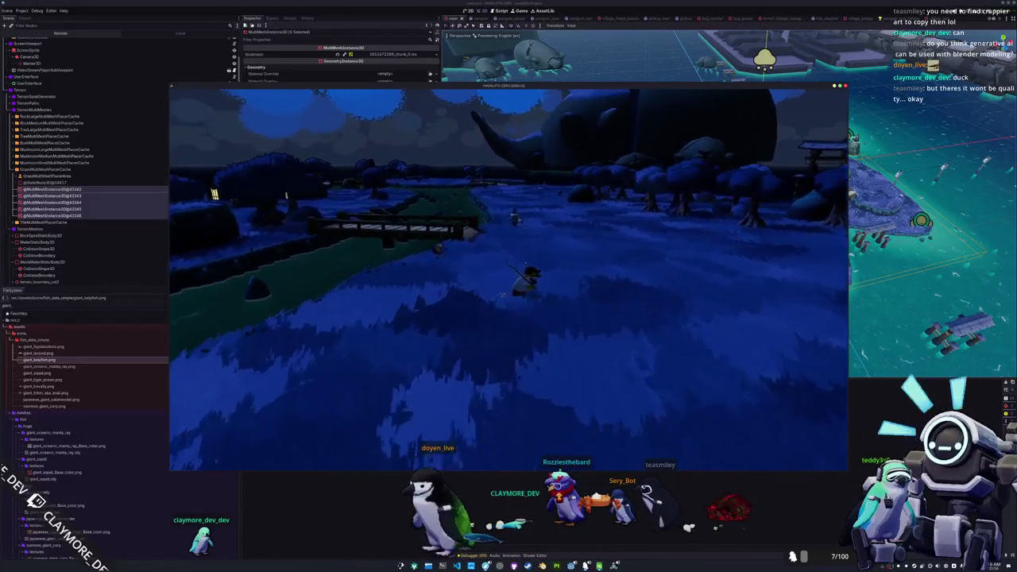
{"action": "key", "text": "w"}
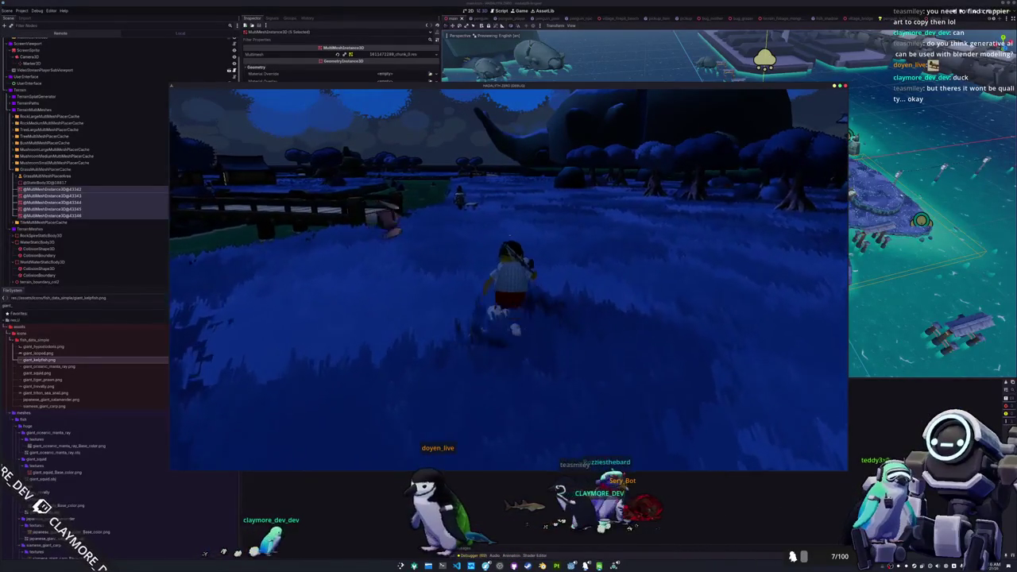
{"action": "key", "text": "w"}
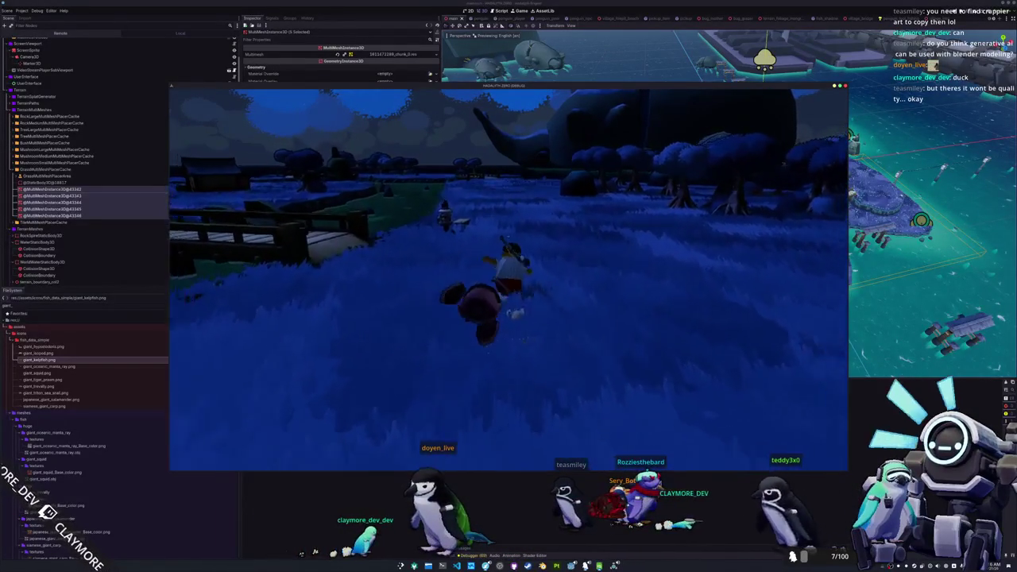
{"action": "key", "text": "w"}
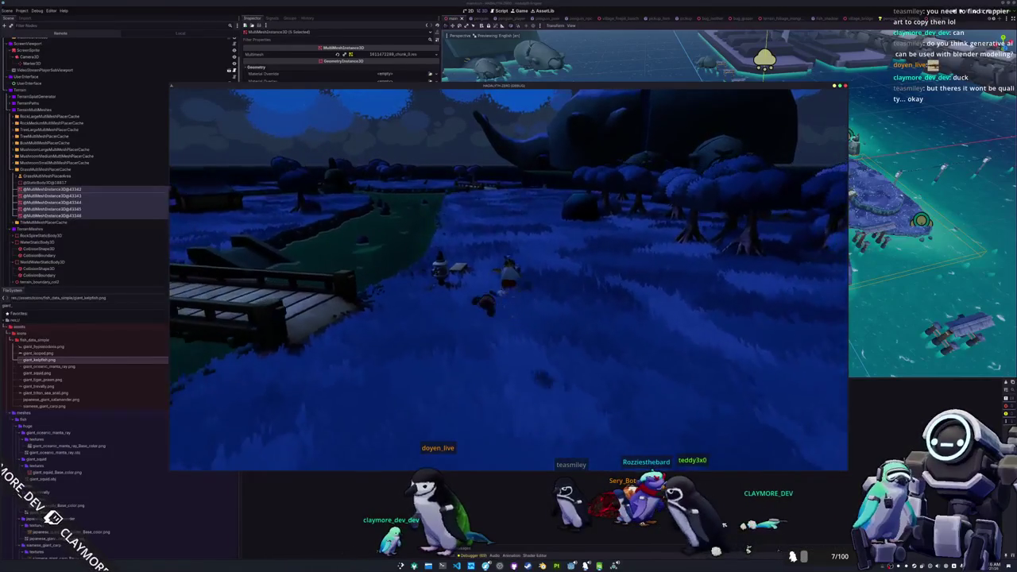
{"action": "key", "text": "w"}
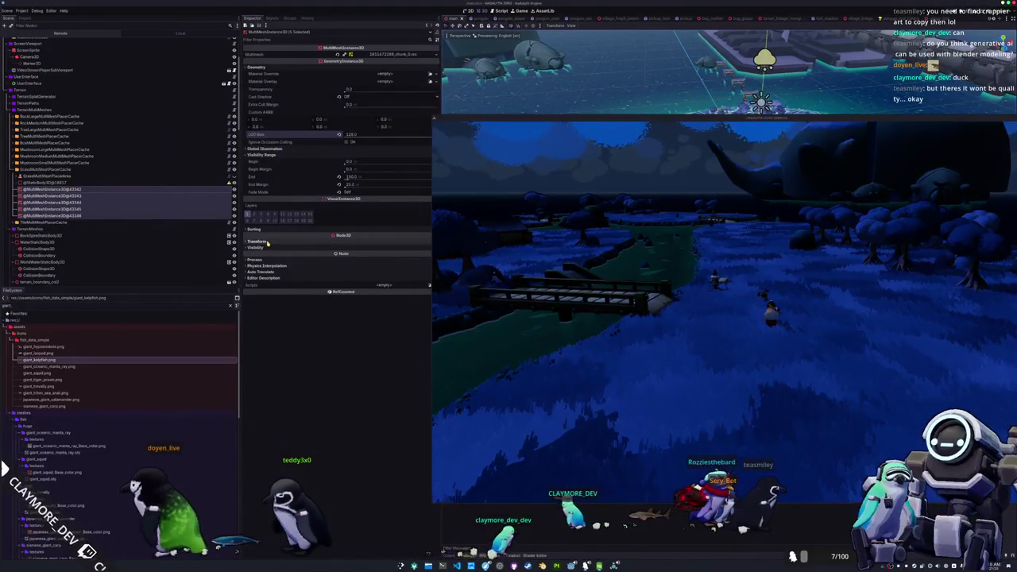
Stop the game, then open terrain_foliage_grass.tscn and select its MeshInstance3D.
{"action": "key", "text": "F8"}
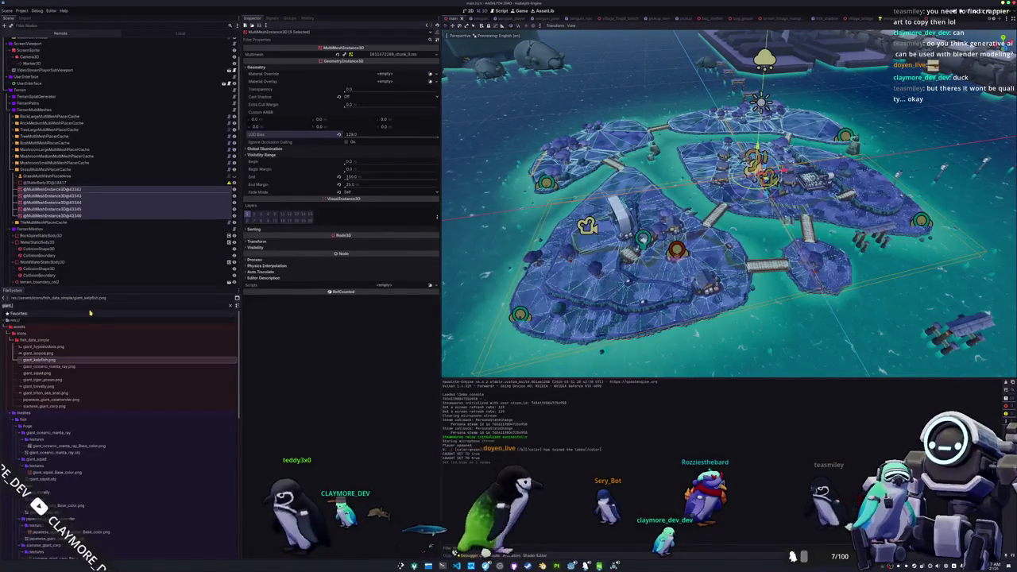
{"action": "type", "text": "grss"}
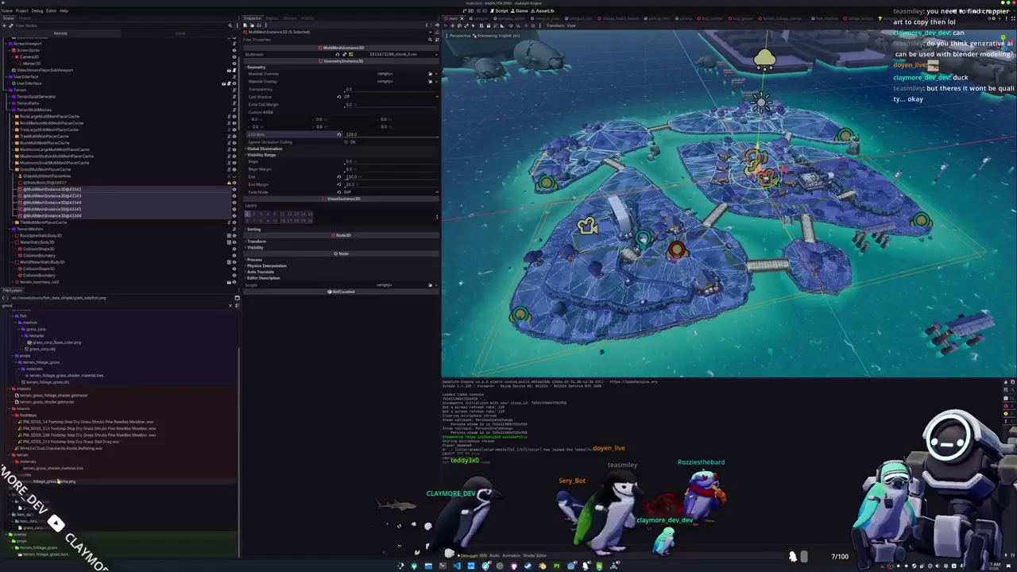
{"action": "double_click", "coordinate": [42, 554]}
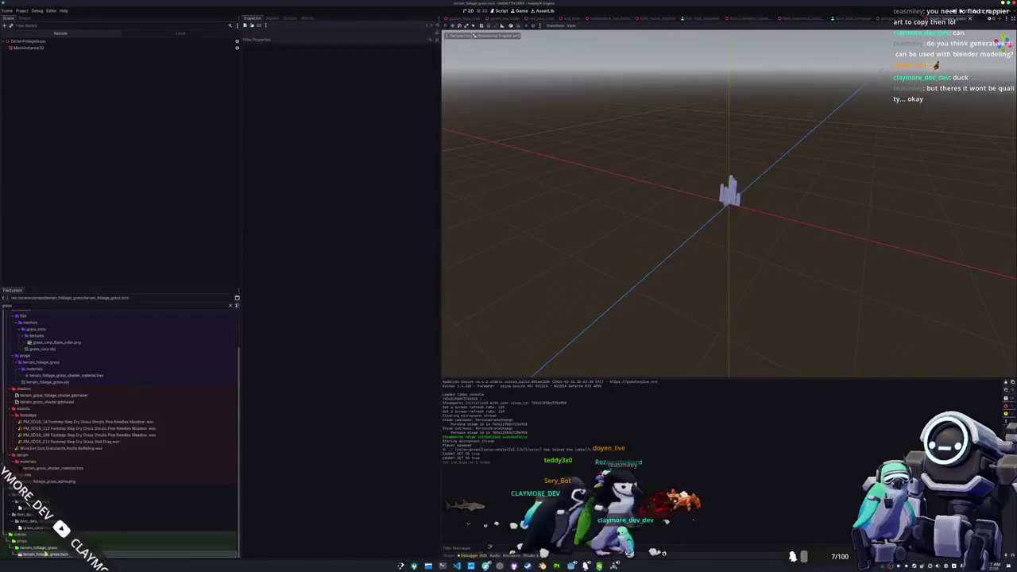
{"action": "left_click", "coordinate": [41, 49]}
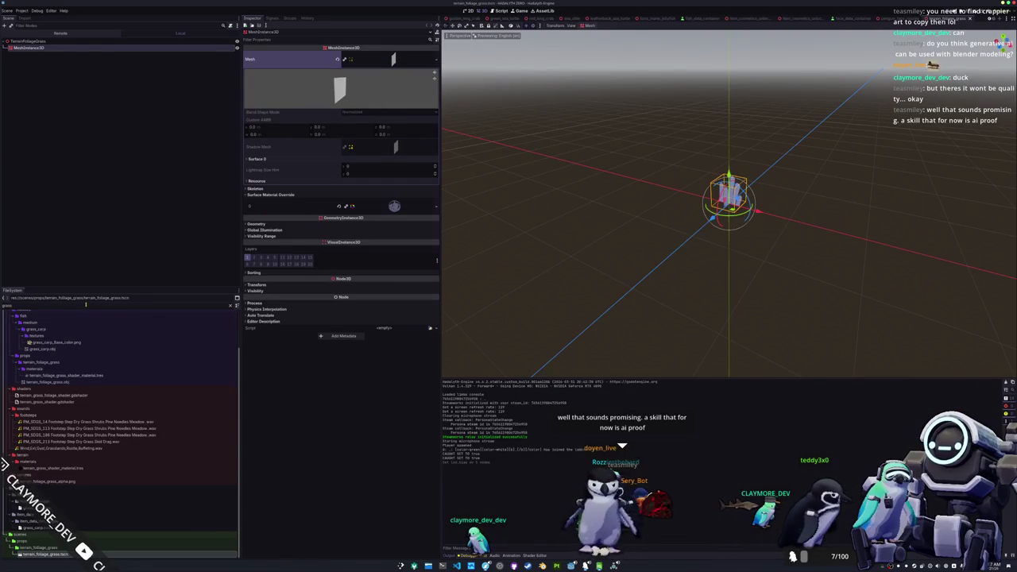
Filter FileSystem for terrain_foliage_grass.obj, select it and show its Import options.
{"action": "type", "text": "terra"}
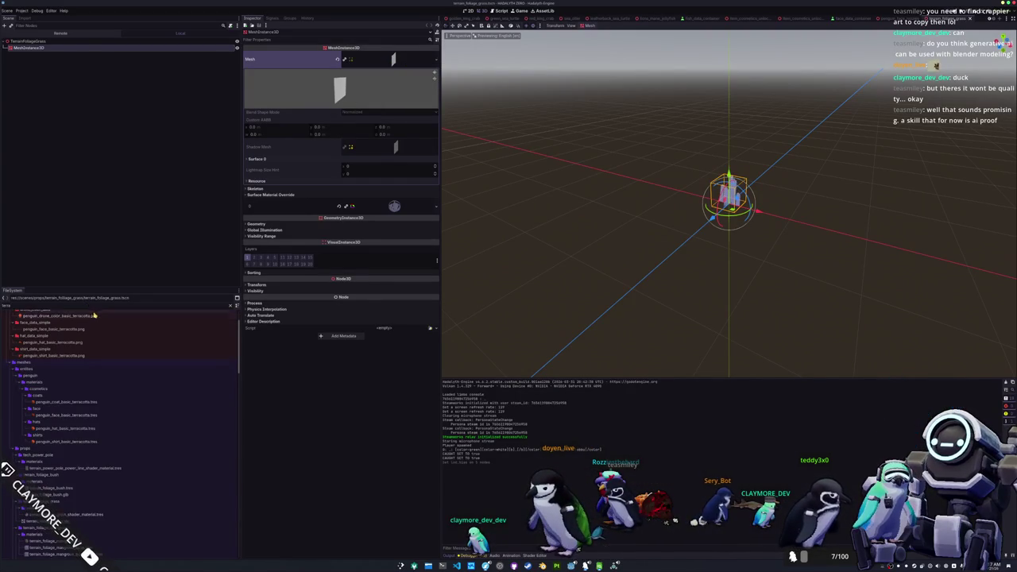
{"action": "type", "text": "in_"}
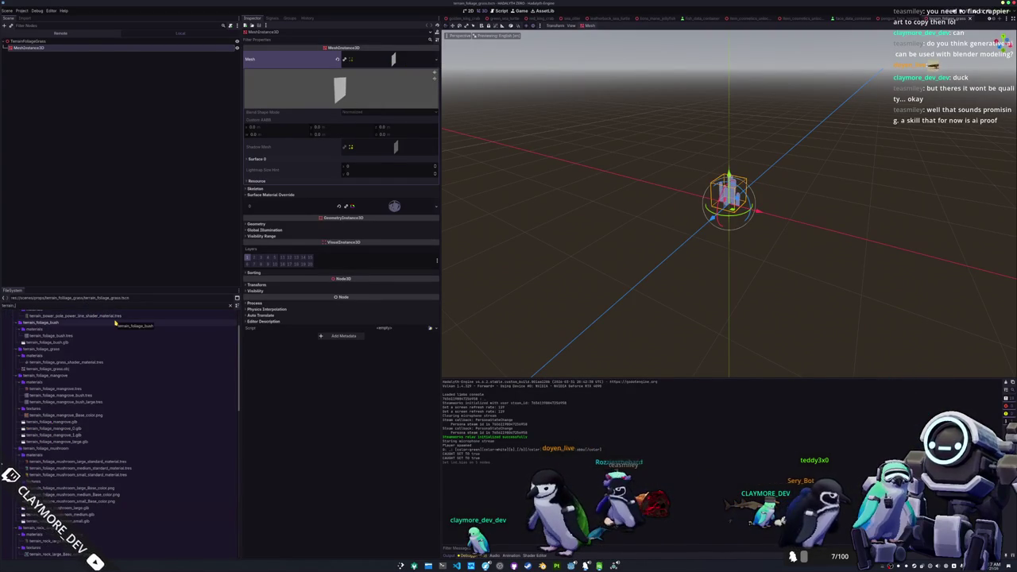
{"action": "type", "text": "folia"}
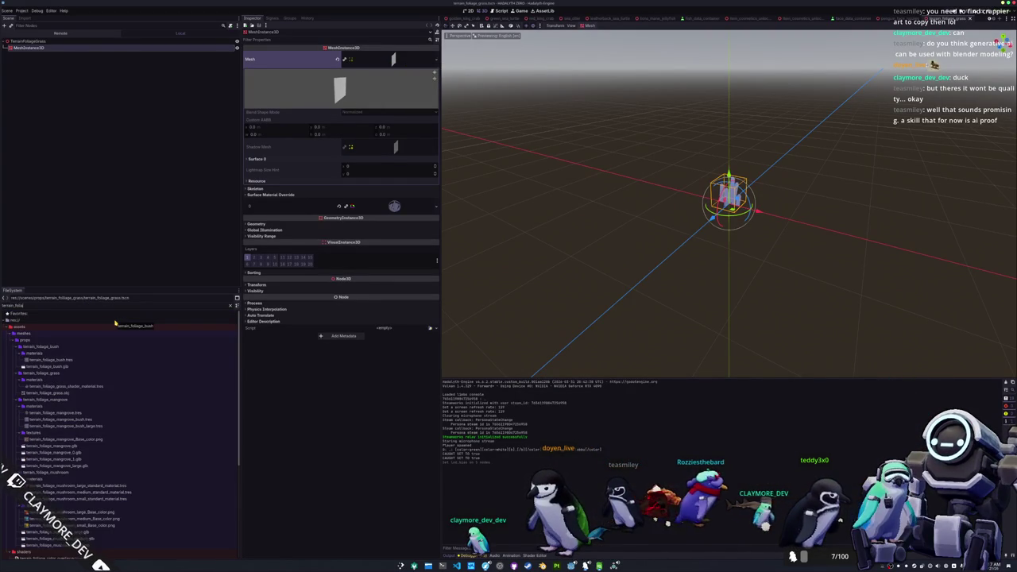
{"action": "type", "text": "ge_grass"}
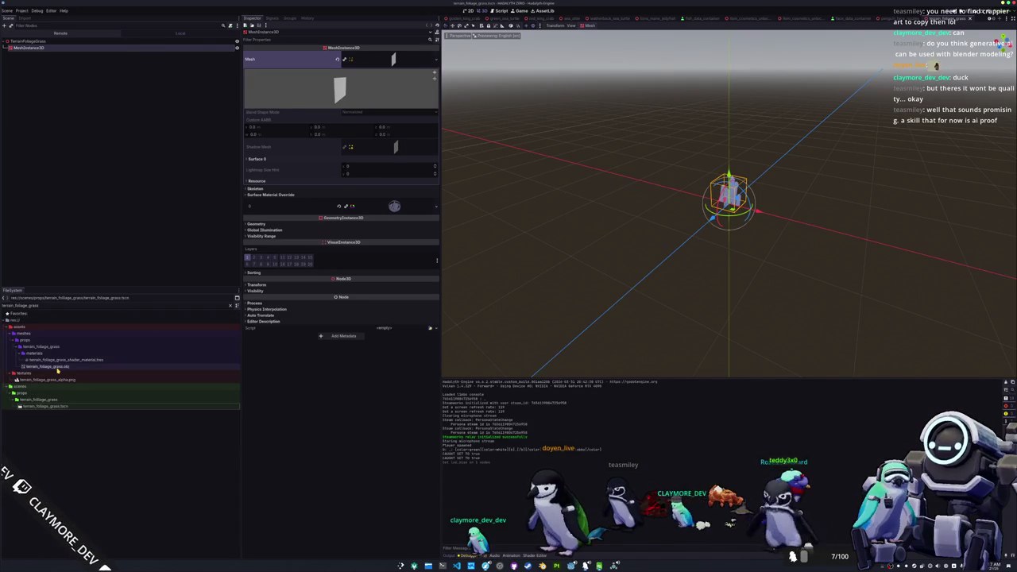
{"action": "left_click", "coordinate": [58, 369]}
{"action": "left_click", "coordinate": [27, 18]}
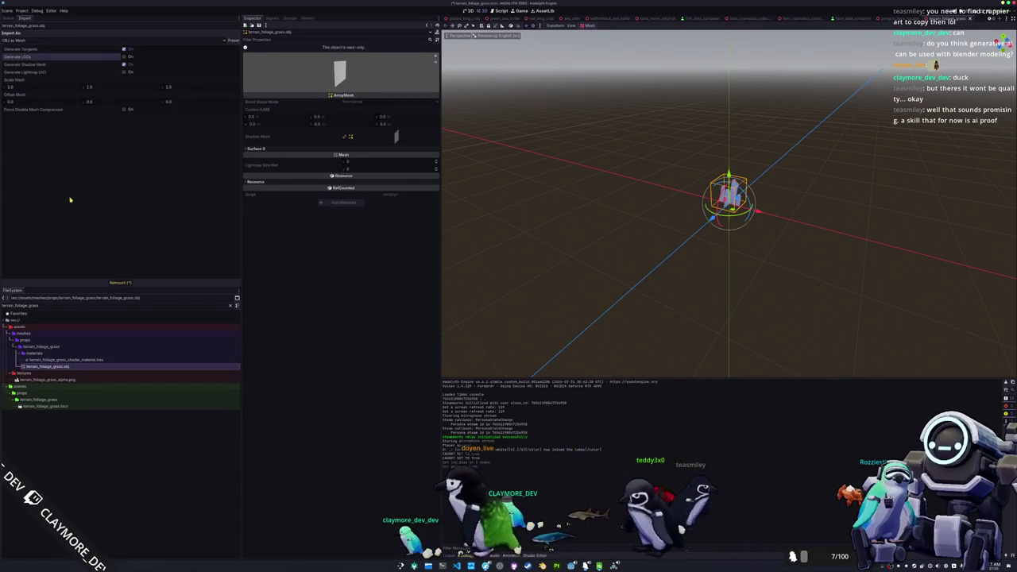
Reimport terrain_foliage_grass.obj with the changed options and run the project with F5.
{"action": "left_click", "coordinate": [121, 283]}
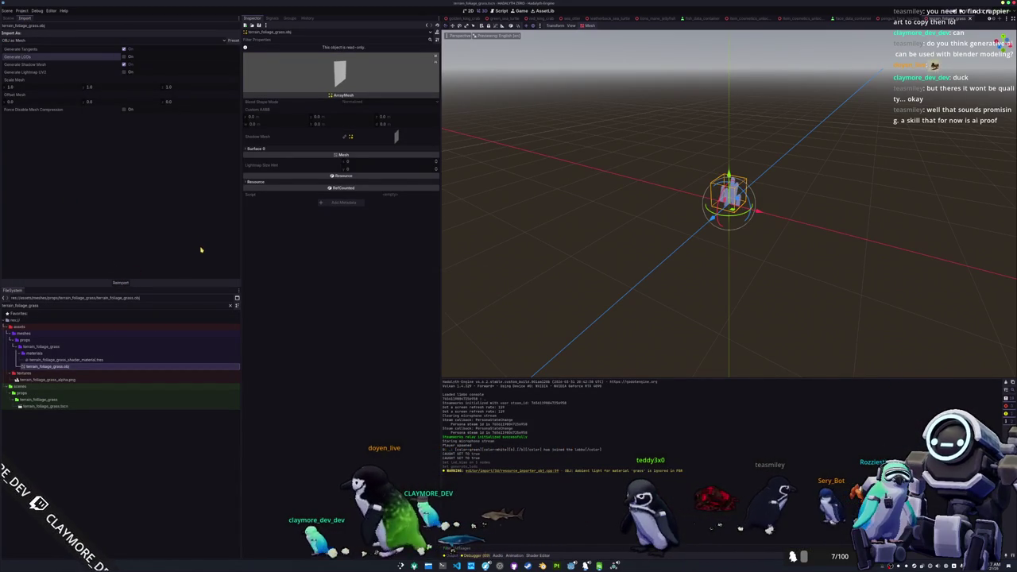
{"action": "key", "text": "F5"}
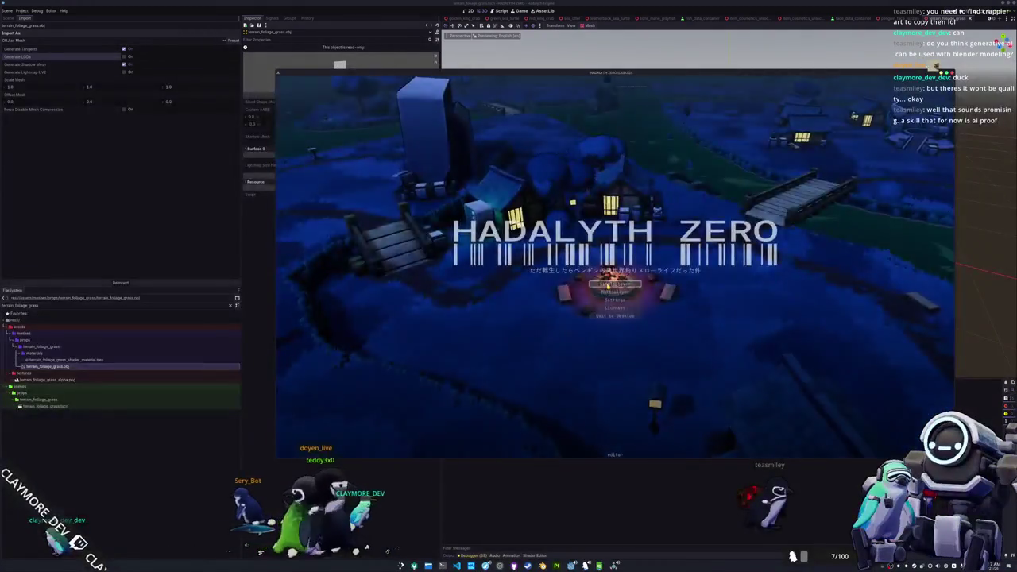
Start play, walk the penguin past the campfire and across the bridge toward the village, then quit via Esc.
{"action": "left_click", "coordinate": [608, 284]}
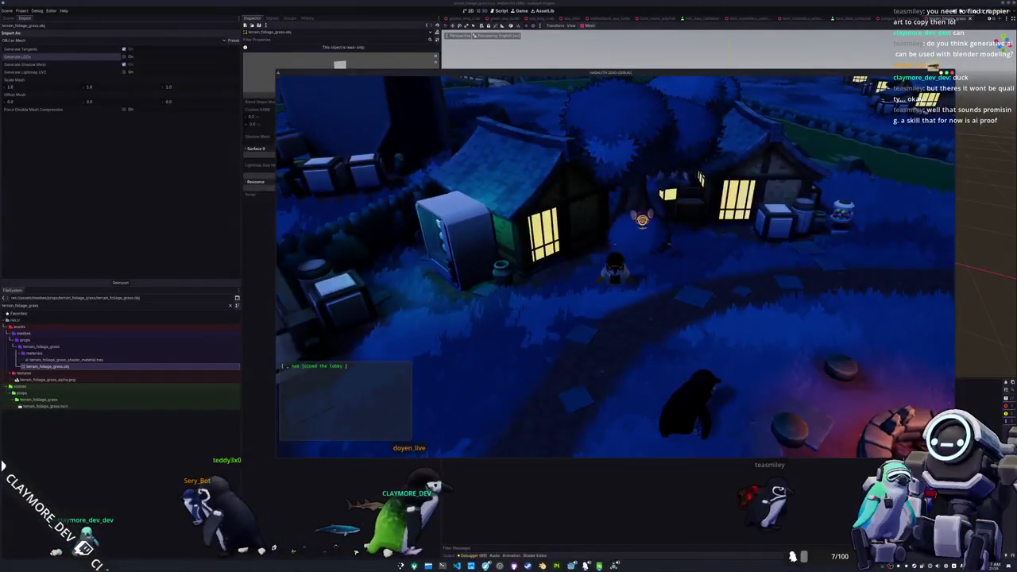
{"action": "key", "text": "w"}
{"action": "mouse_move", "coordinate": [620, 279]}
{"action": "left_mouse_down"}
{"action": "mouse_move", "coordinate": [705, 279]}
{"action": "mouse_move", "coordinate": [646, 283]}
{"action": "left_mouse_up"}
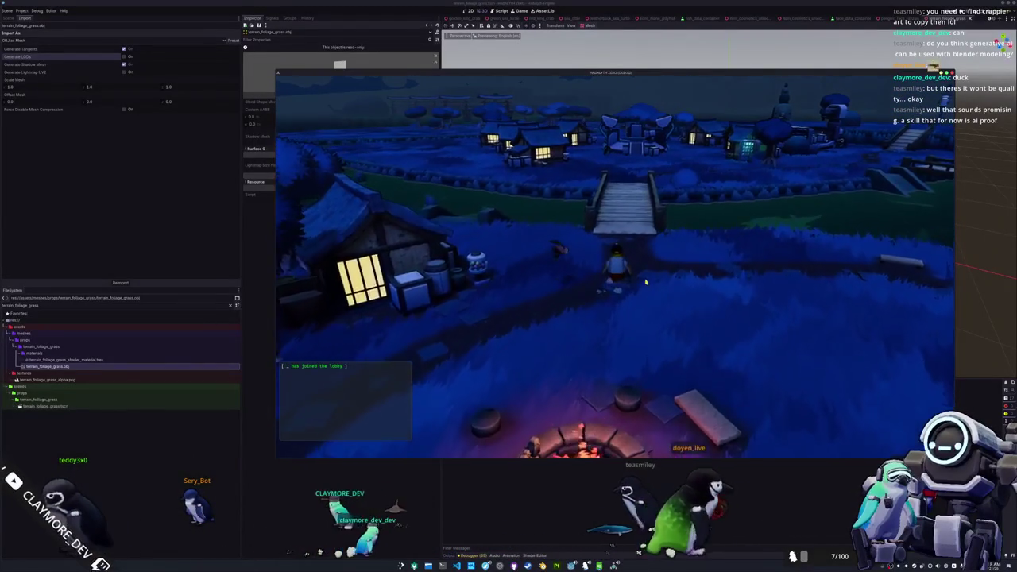
{"action": "key", "text": "w"}
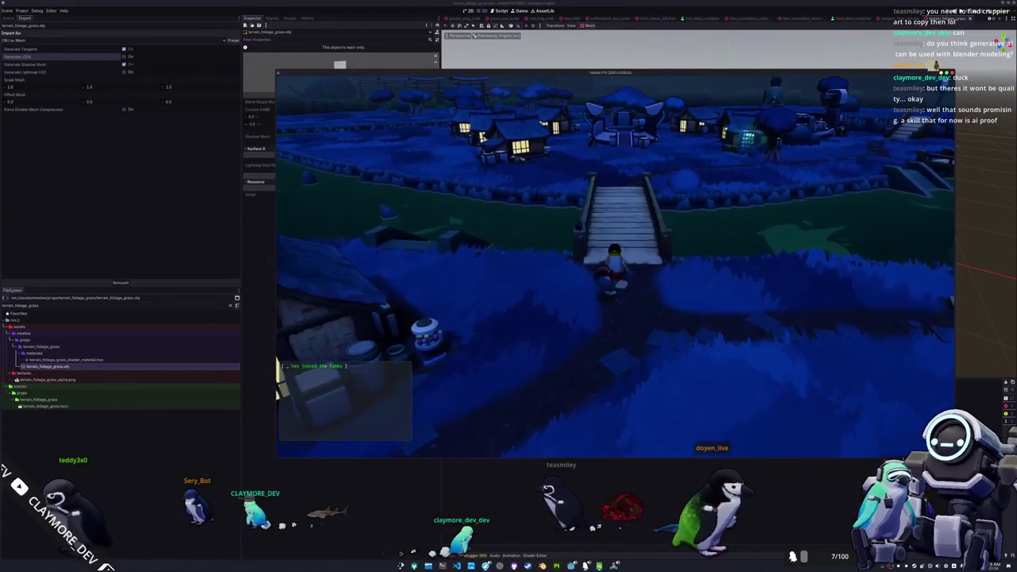
{"action": "key", "text": "w"}
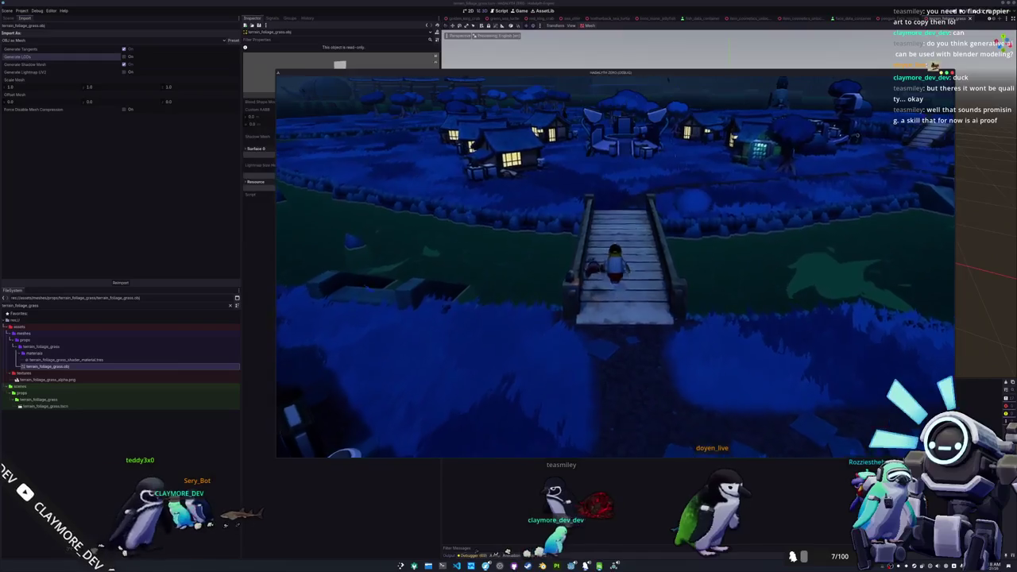
{"action": "key", "text": "w"}
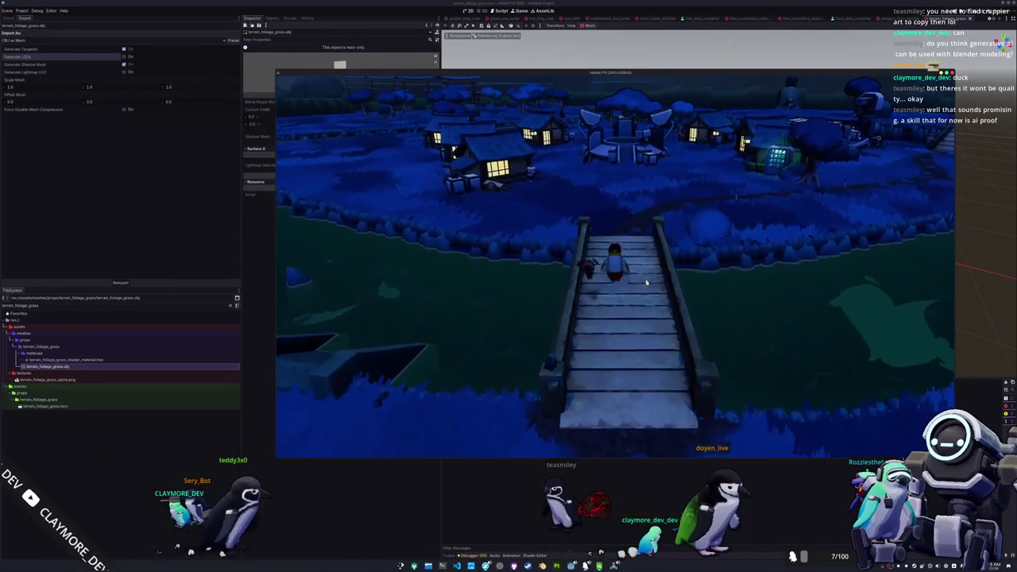
{"action": "key", "text": "w"}
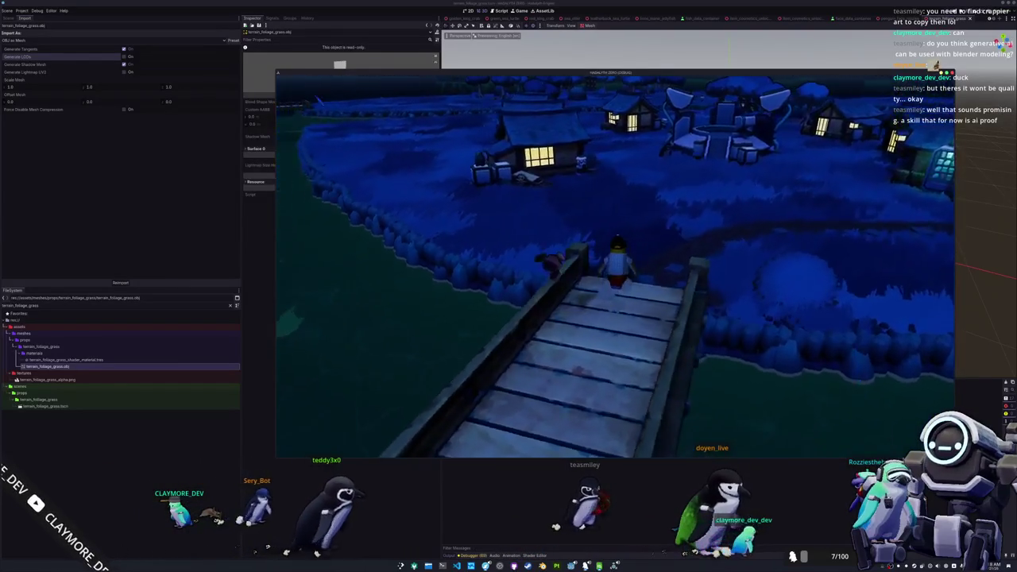
{"action": "key", "text": "w"}
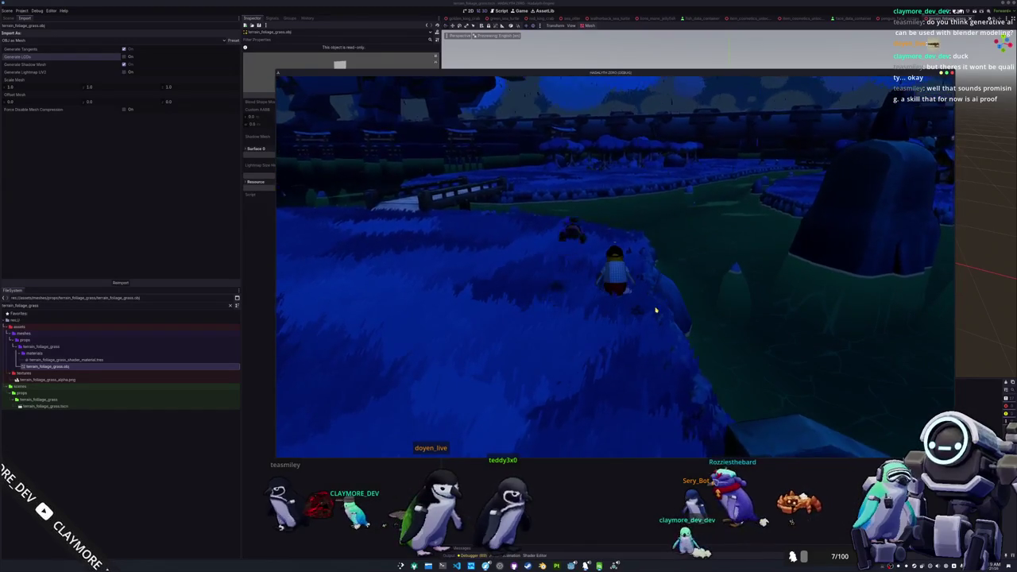
{"action": "key", "text": "Escape"}
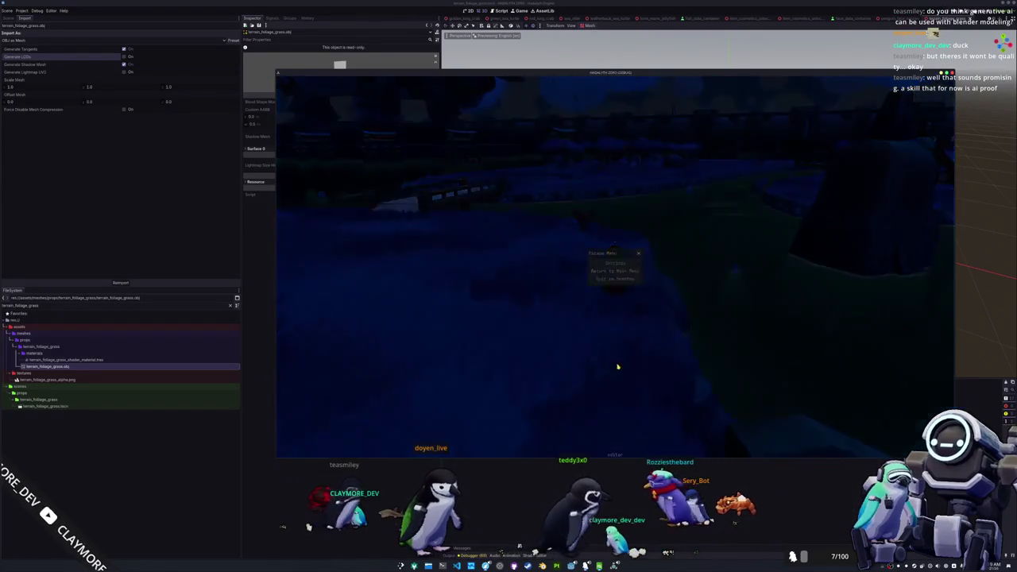
{"action": "left_click", "coordinate": [614, 279]}
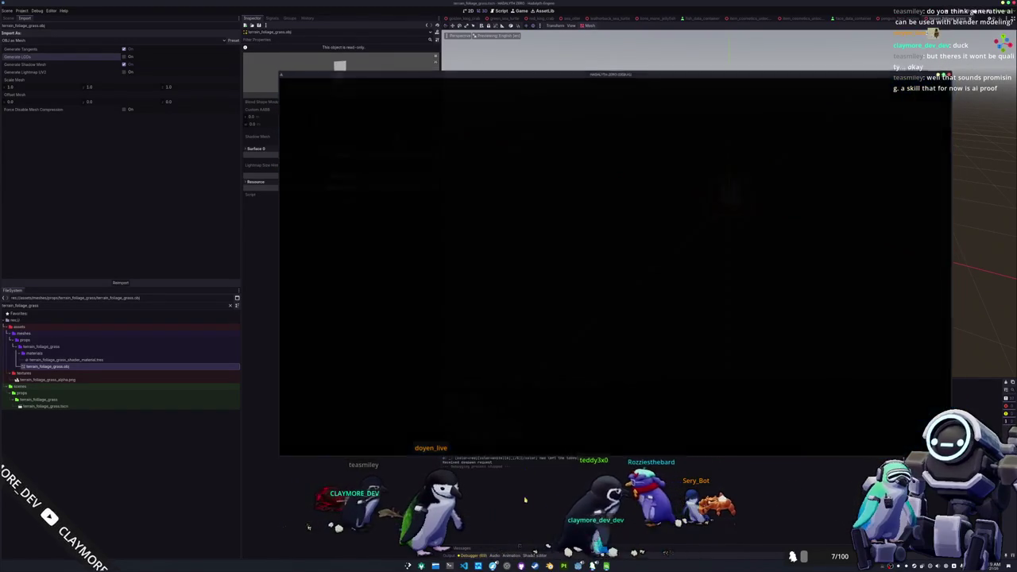
Save batch_tasks.tscn with Ctrl+S and switch to the game_wrapper scene tab.
{"action": "key", "text": "Escape"}
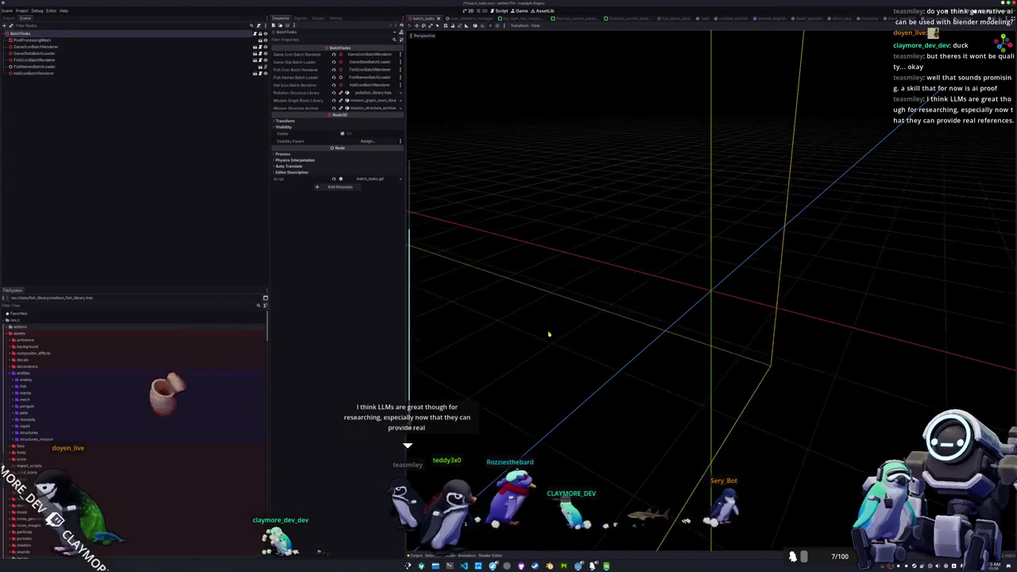
{"action": "key", "text": "ctrl+s"}
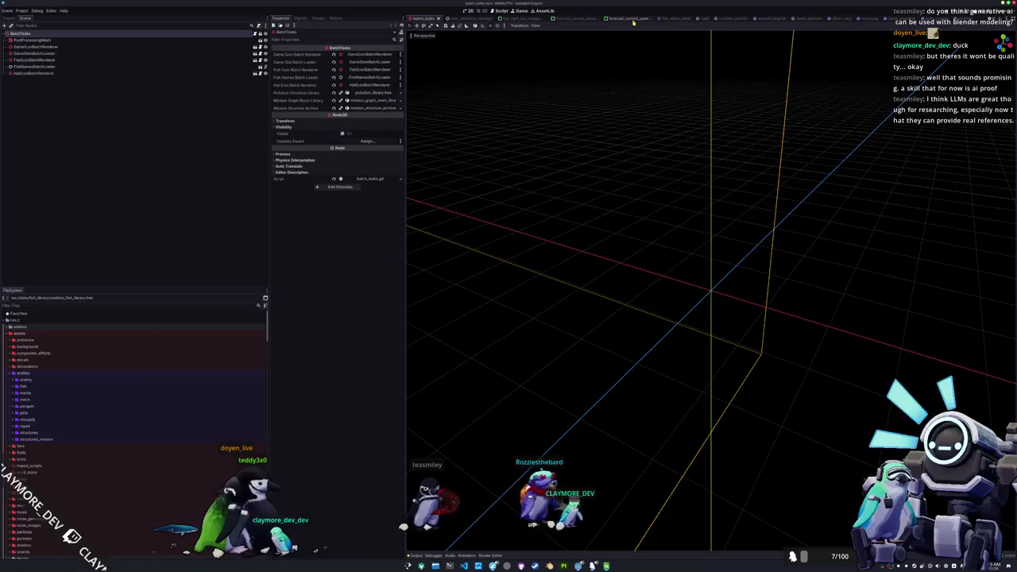
{"action": "scroll", "coordinate": [632, 21], "scroll_direction": "up", "scroll_amount": 3}
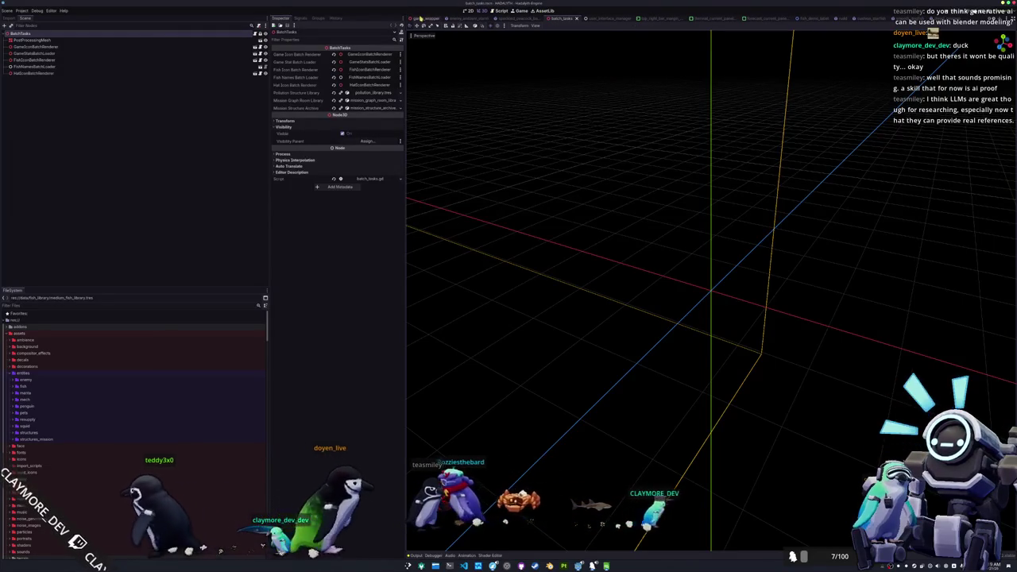
{"action": "key", "text": "ctrl+shift+Tab"}
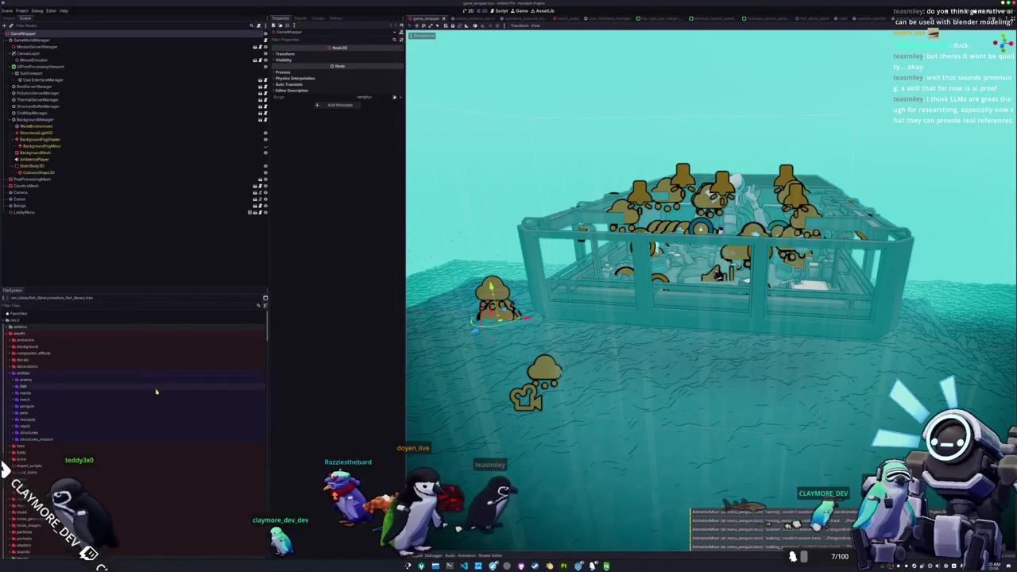
Scroll the FileSystem dock and collapse the blobfish and medium fish folders.
{"action": "scroll", "coordinate": [139, 390], "scroll_direction": "down", "scroll_amount": 5}
{"action": "scroll", "coordinate": [130, 390], "scroll_direction": "down", "scroll_amount": 6}
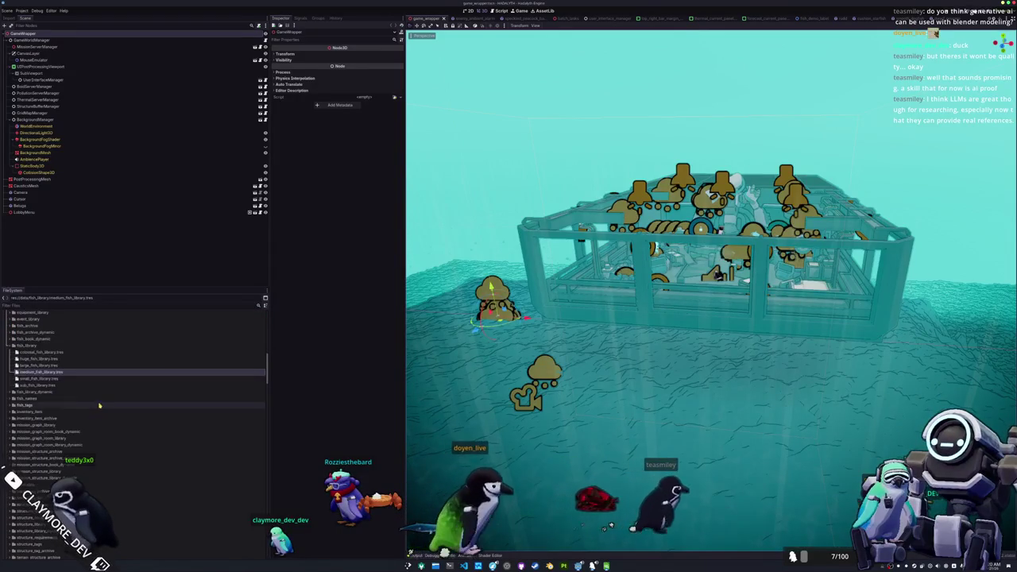
{"action": "scroll", "coordinate": [99, 406], "scroll_direction": "down", "scroll_amount": 1}
{"action": "scroll", "coordinate": [98, 409], "scroll_direction": "down", "scroll_amount": 10}
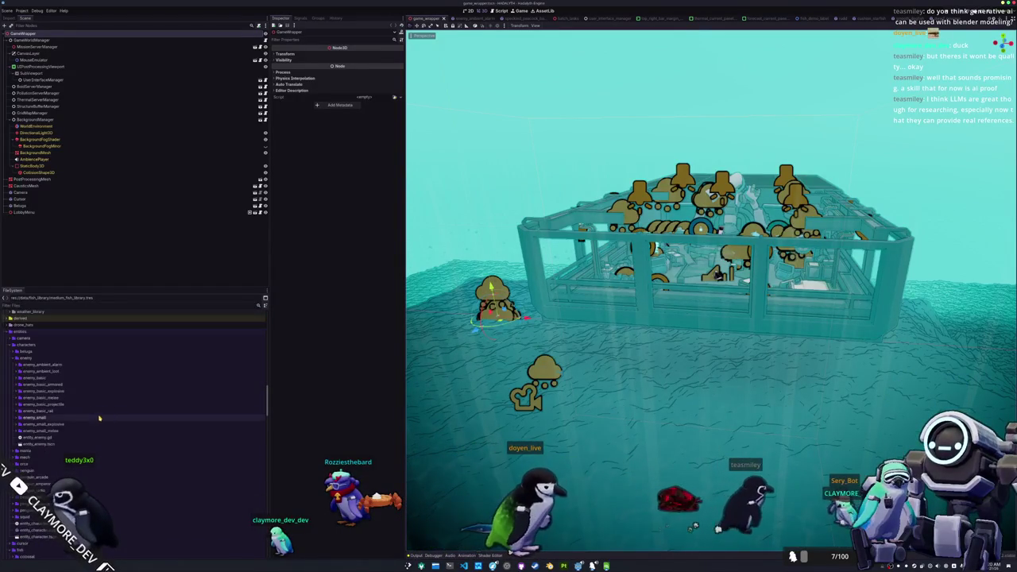
{"action": "scroll", "coordinate": [96, 403], "scroll_direction": "down", "scroll_amount": 3}
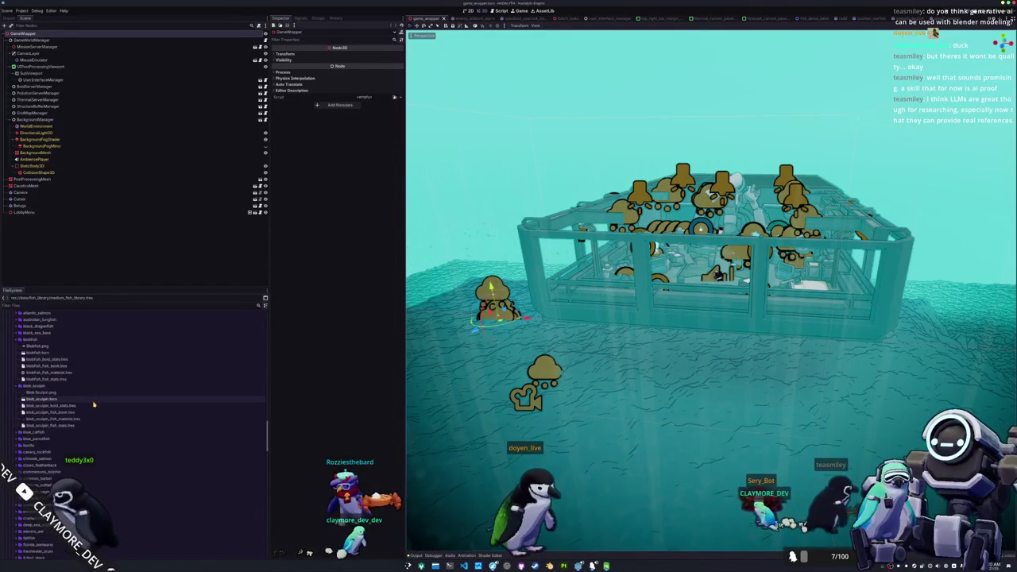
{"action": "double_click", "coordinate": [36, 340]}
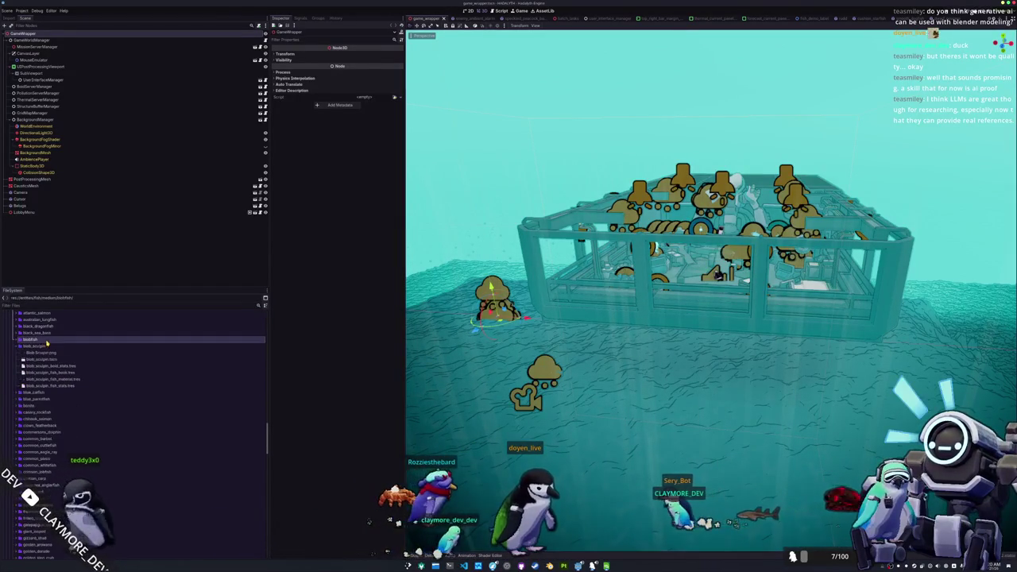
{"action": "scroll", "coordinate": [39, 357], "scroll_direction": "up", "scroll_amount": 3}
{"action": "double_click", "coordinate": [30, 359]}
Expand the small fish folder, select bluegill and duplicate it with Ctrl+D.
{"action": "double_click", "coordinate": [31, 366]}
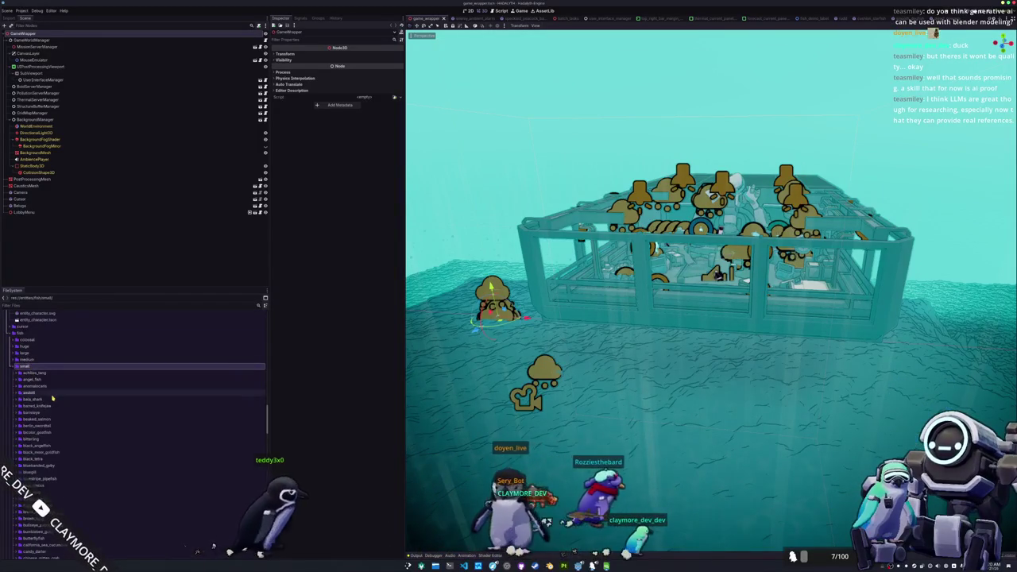
{"action": "left_click", "coordinate": [51, 442]}
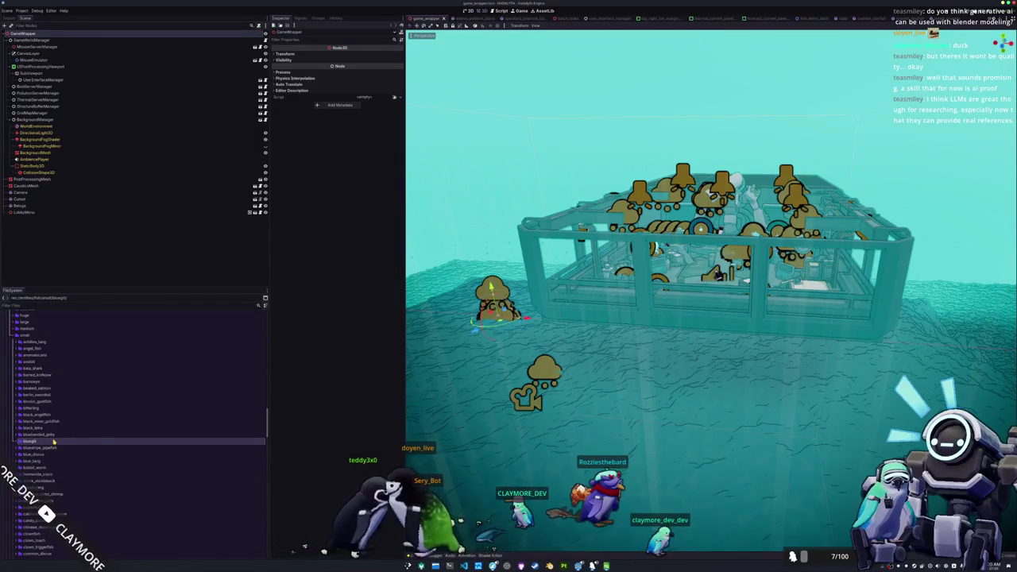
{"action": "key", "text": "ctrl+d"}
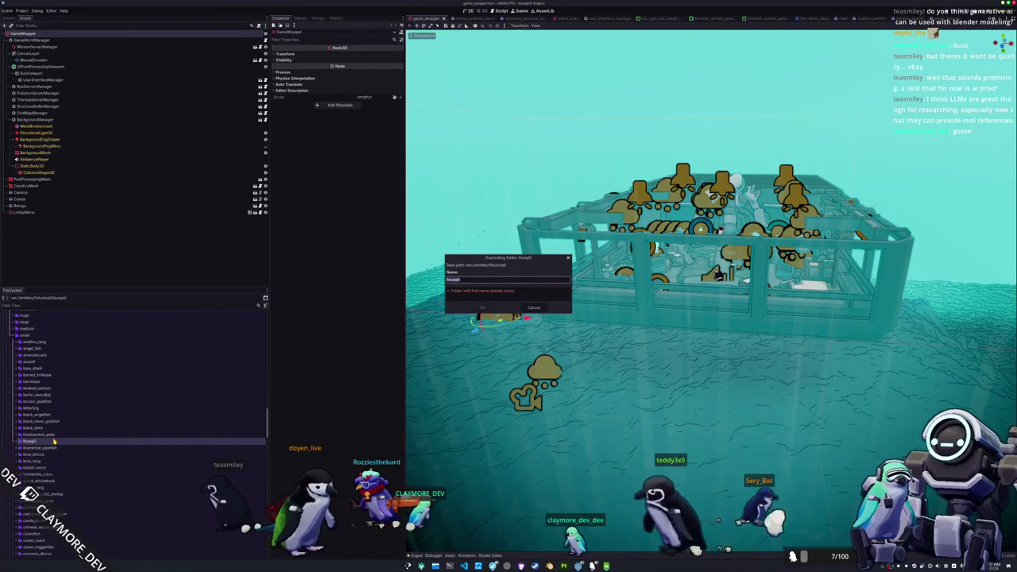
Name the duplicated folder giant_kelpfish and confirm the copy.
{"action": "type", "text": "parrot_fish"}
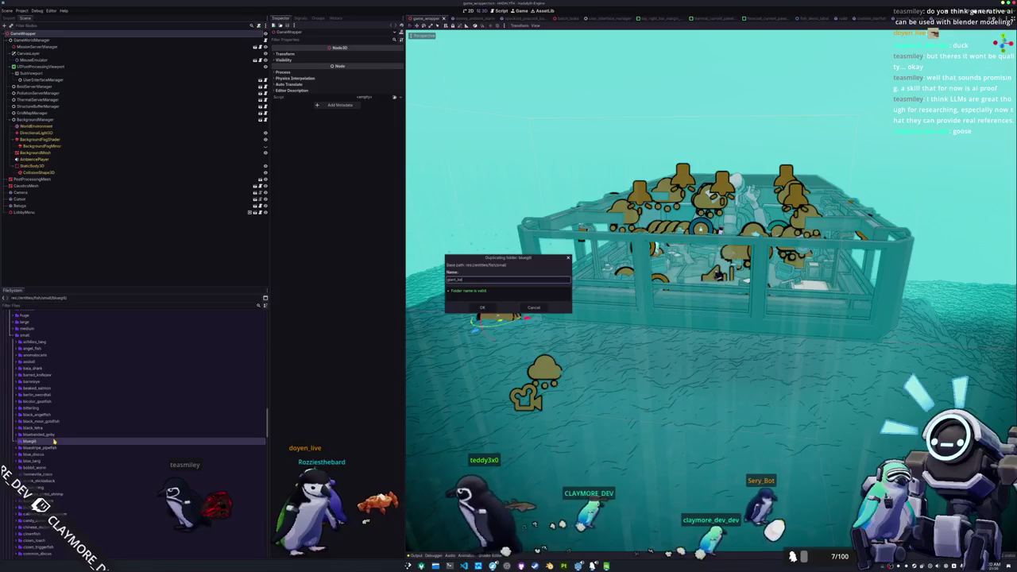
{"action": "type", "text": "lpfish"}
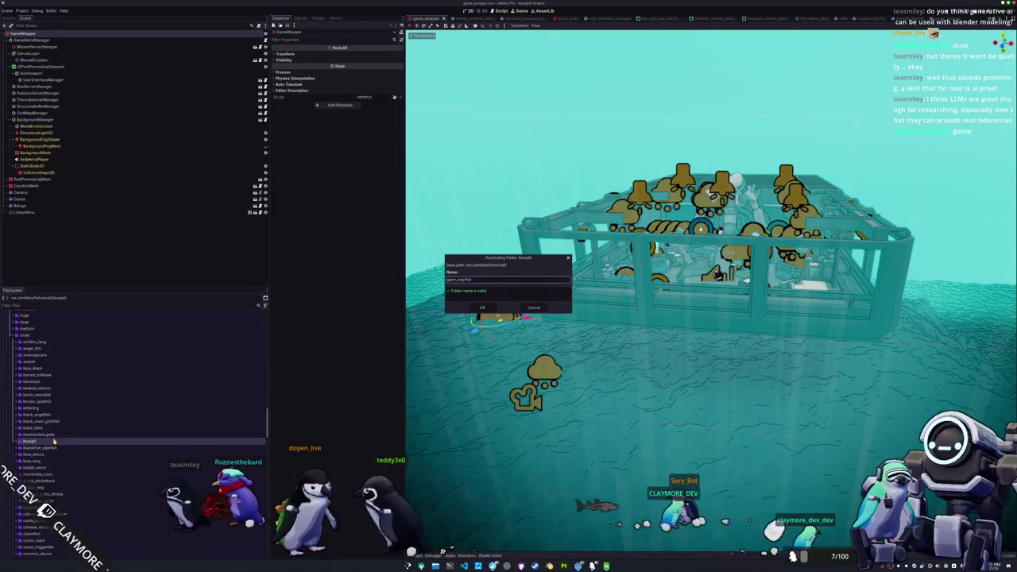
{"action": "key", "text": "Return"}
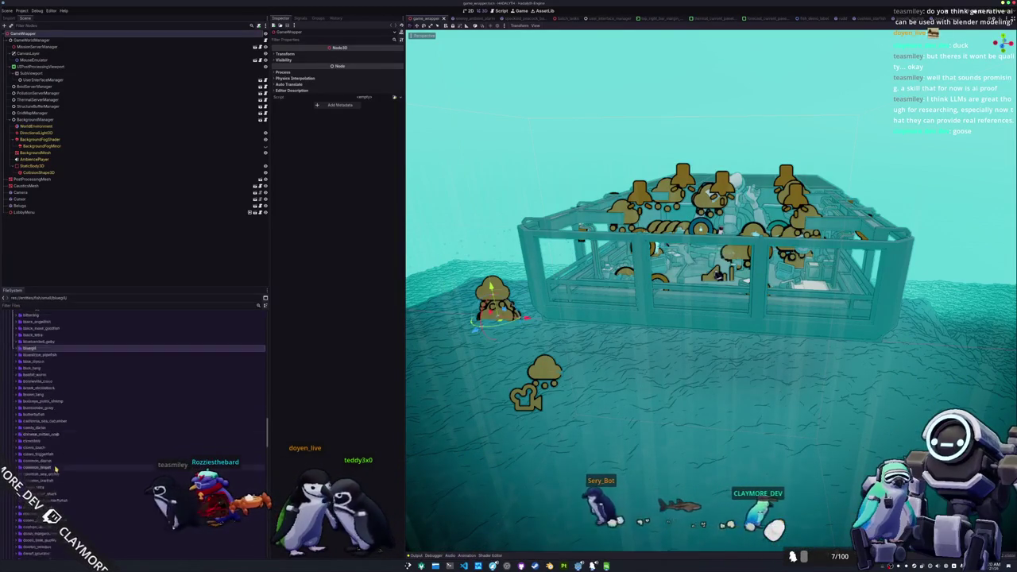
{"action": "scroll", "coordinate": [55, 469], "scroll_direction": "down", "scroll_amount": 3}
{"action": "scroll", "coordinate": [55, 467], "scroll_direction": "down", "scroll_amount": 2}
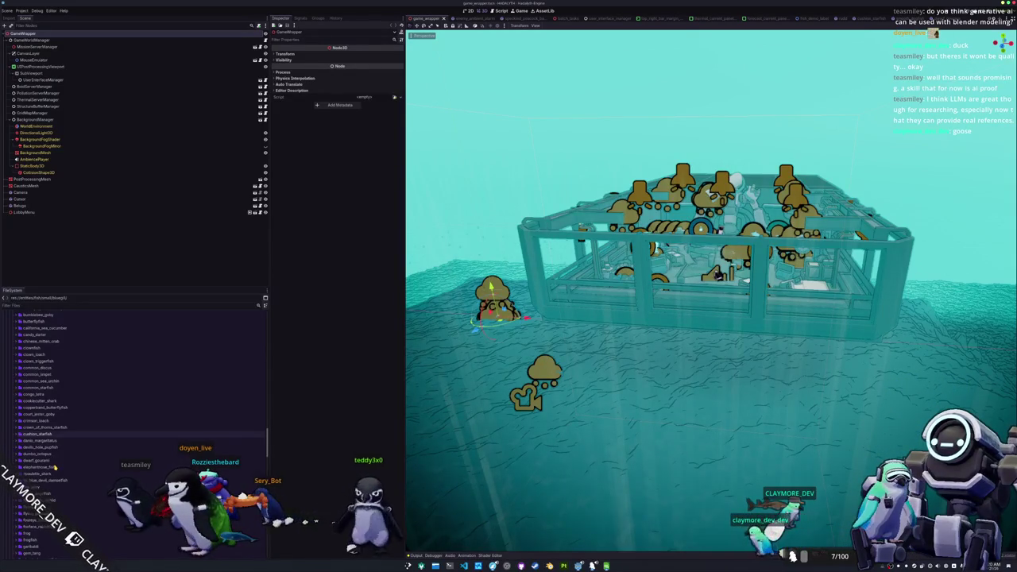
Open the new giant_kelpfish folder and select its copied bluegill scene file.
{"action": "scroll", "coordinate": [55, 467], "scroll_direction": "up", "scroll_amount": 6}
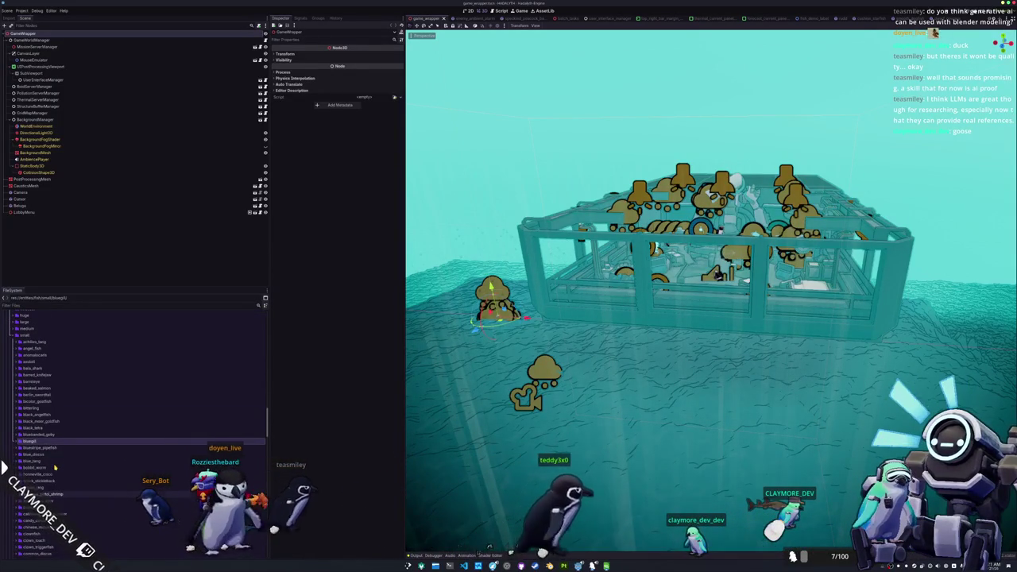
{"action": "scroll", "coordinate": [54, 467], "scroll_direction": "down", "scroll_amount": 3}
{"action": "scroll", "coordinate": [55, 468], "scroll_direction": "down", "scroll_amount": 5}
{"action": "scroll", "coordinate": [55, 469], "scroll_direction": "down", "scroll_amount": 3}
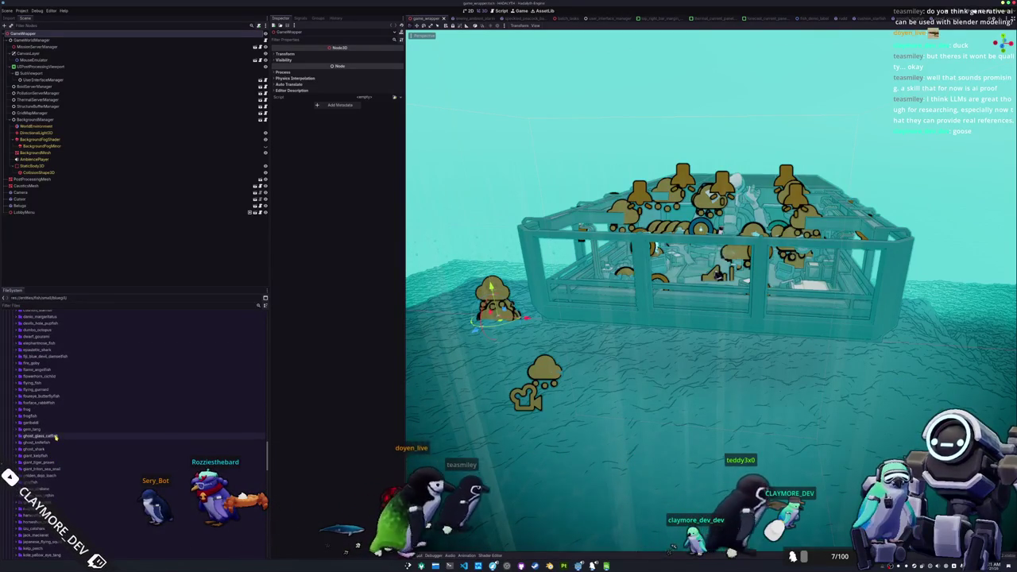
{"action": "left_click", "coordinate": [49, 450]}
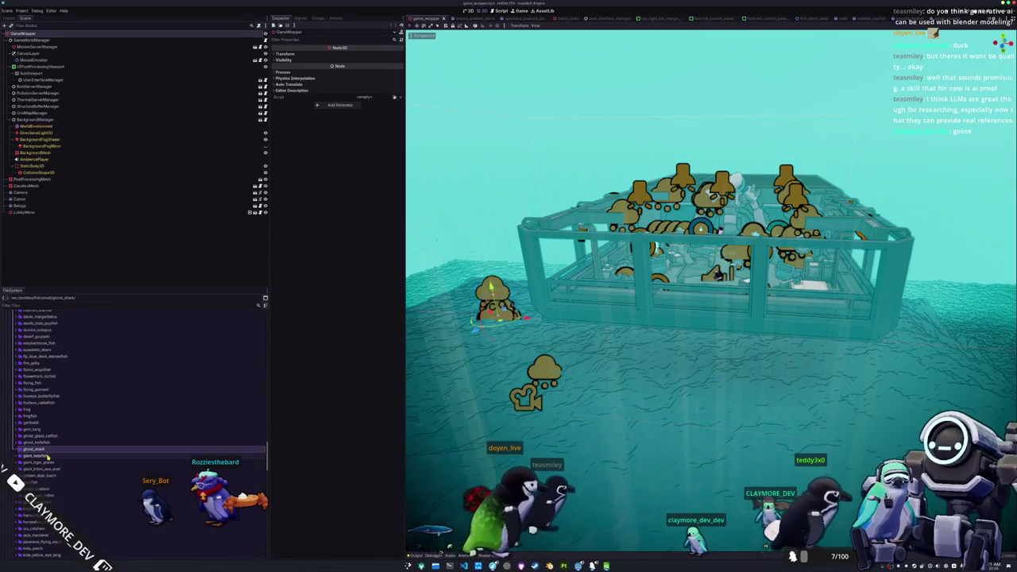
{"action": "double_click", "coordinate": [35, 456]}
{"action": "scroll", "coordinate": [56, 420], "scroll_direction": "down", "scroll_amount": 2}
{"action": "left_click", "coordinate": [60, 407]}
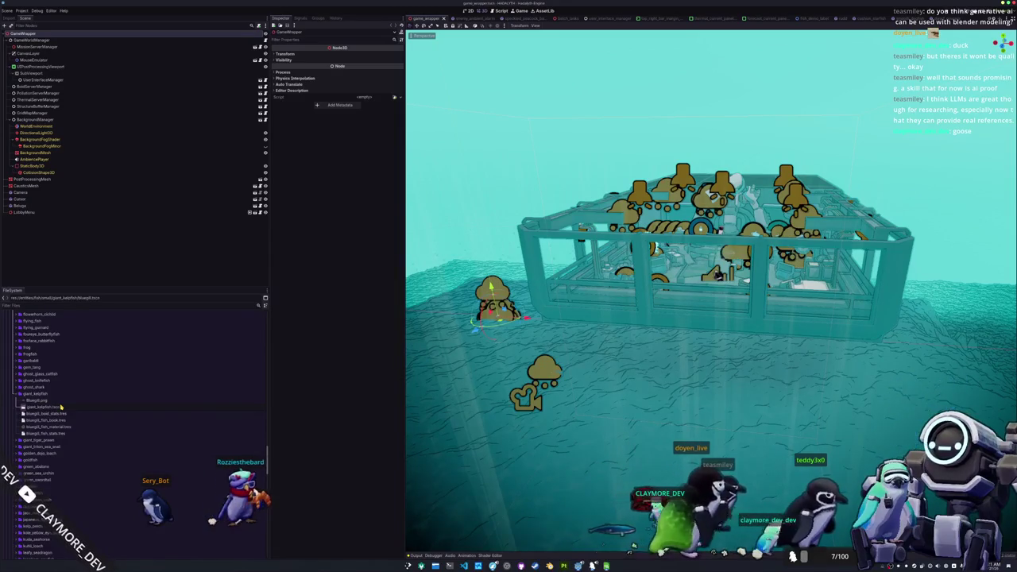
Rename the scene, stats, material, book and boid stats files to giant_kelpfish names, then open giant_kelpfish.tscn.
{"action": "key", "text": "Return"}
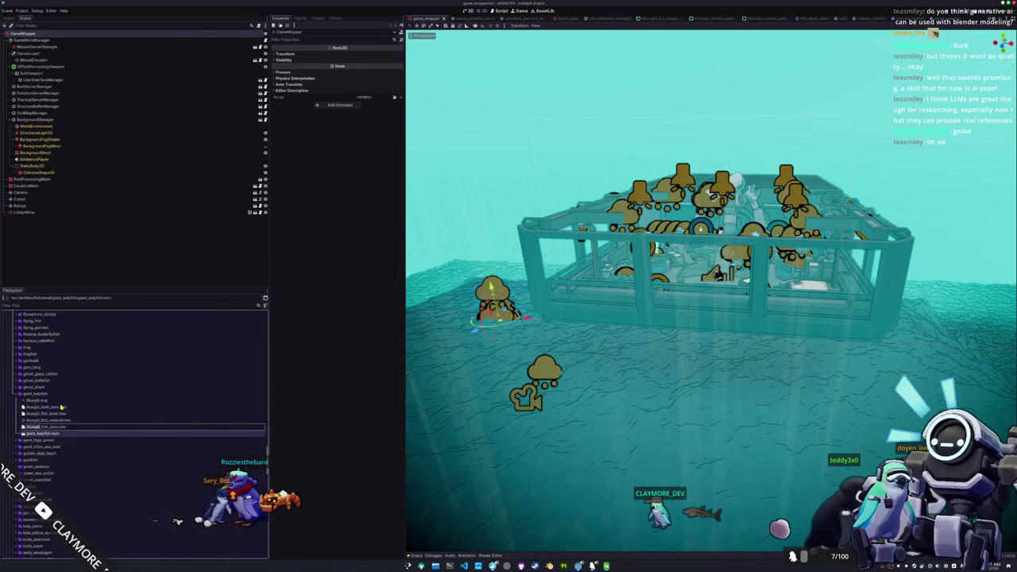
{"action": "key", "text": "Return"}
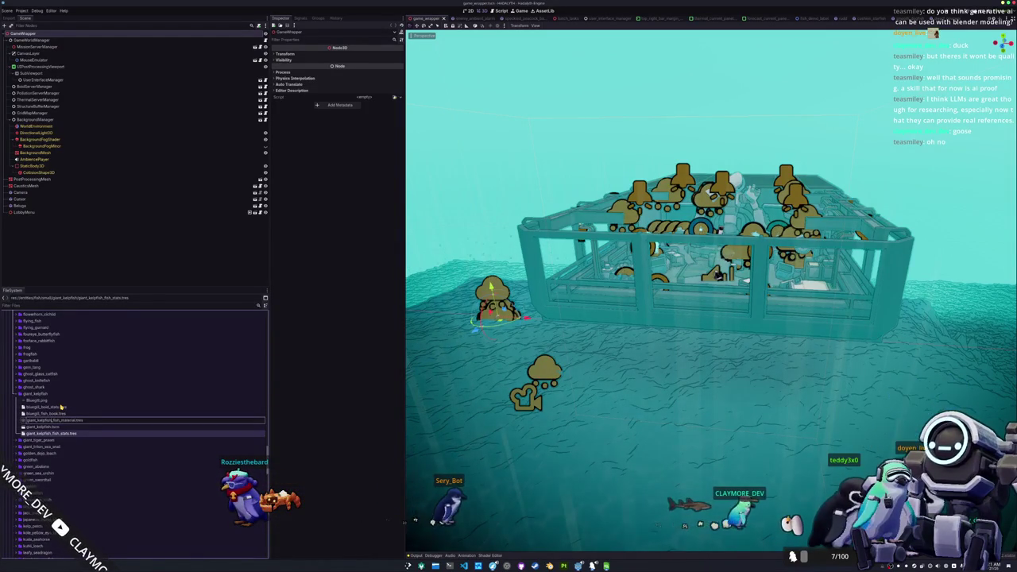
{"action": "key", "text": "Return"}
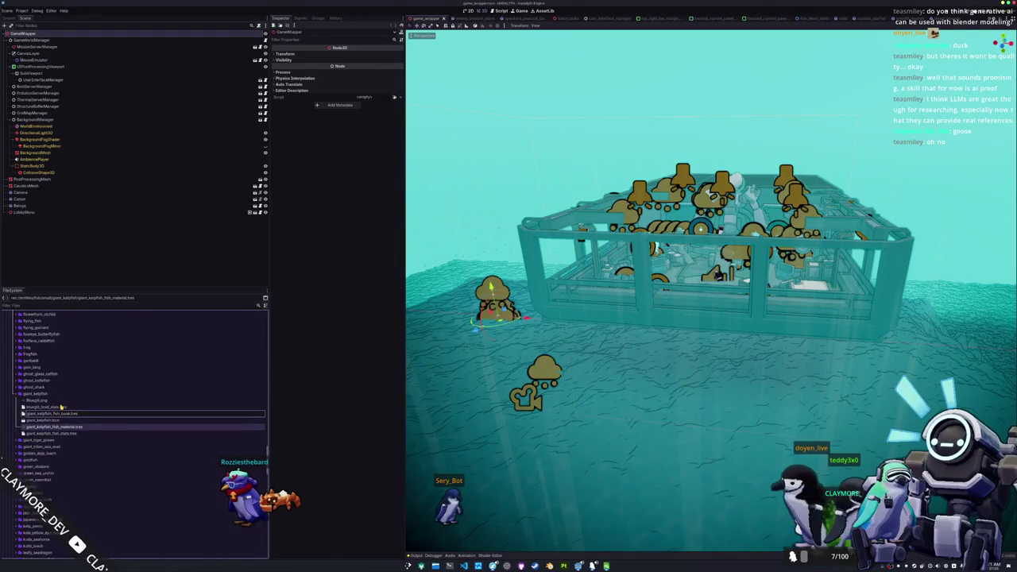
{"action": "key", "text": "Return"}
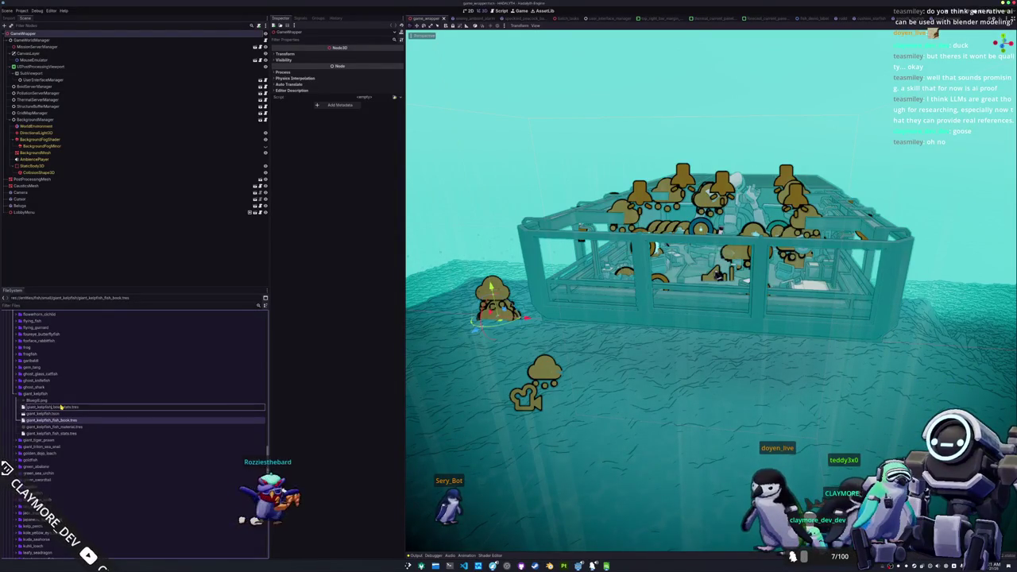
{"action": "key", "text": "Return"}
{"action": "double_click", "coordinate": [61, 407]}
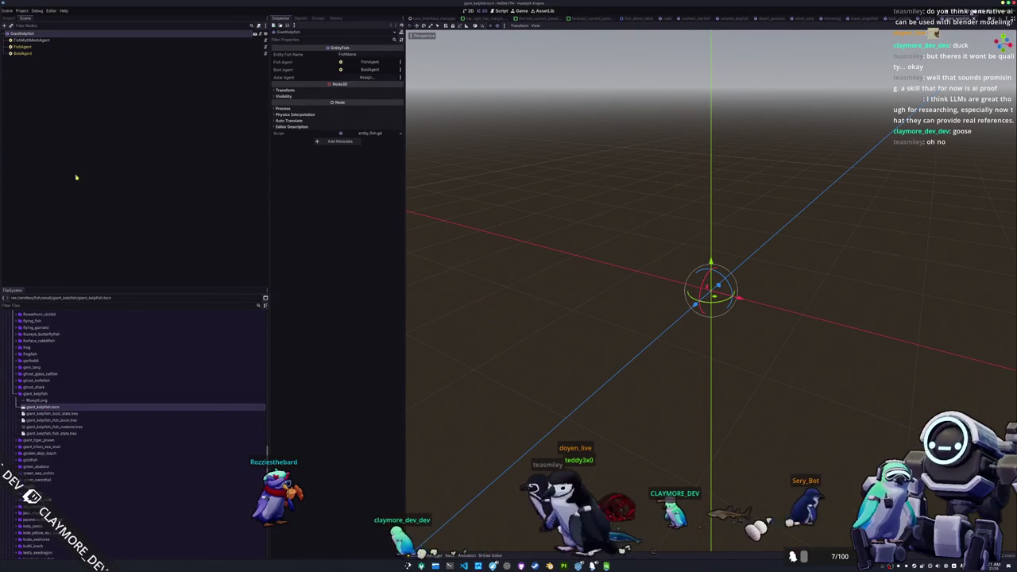
Search Quick Load for a giant_kelpf mesh for the FishMultiMeshAgent's Mesh property.
{"action": "left_click", "coordinate": [32, 40]}
{"action": "left_click", "coordinate": [347, 82]}
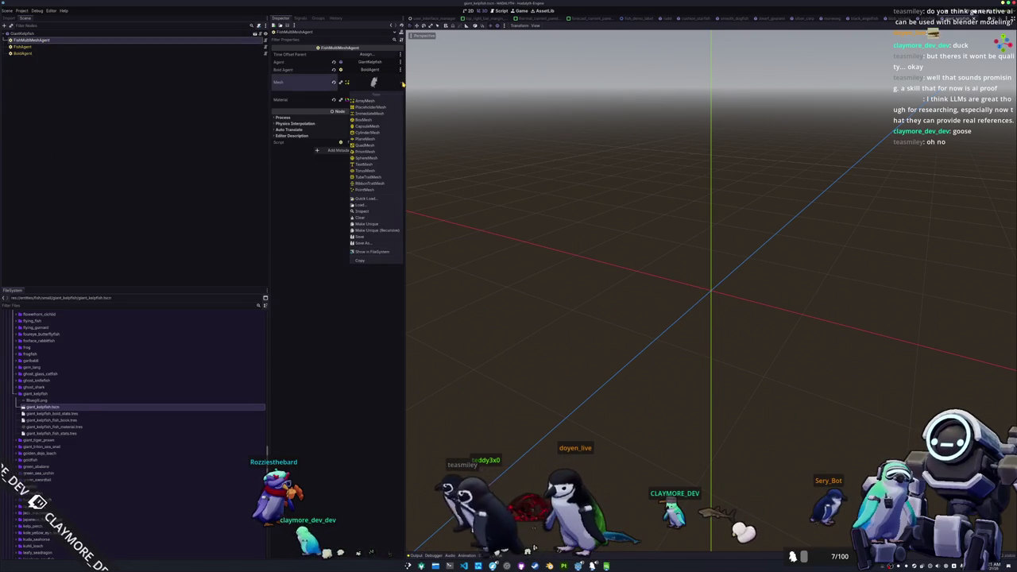
{"action": "left_click", "coordinate": [358, 198]}
{"action": "type", "text": "giant_"}
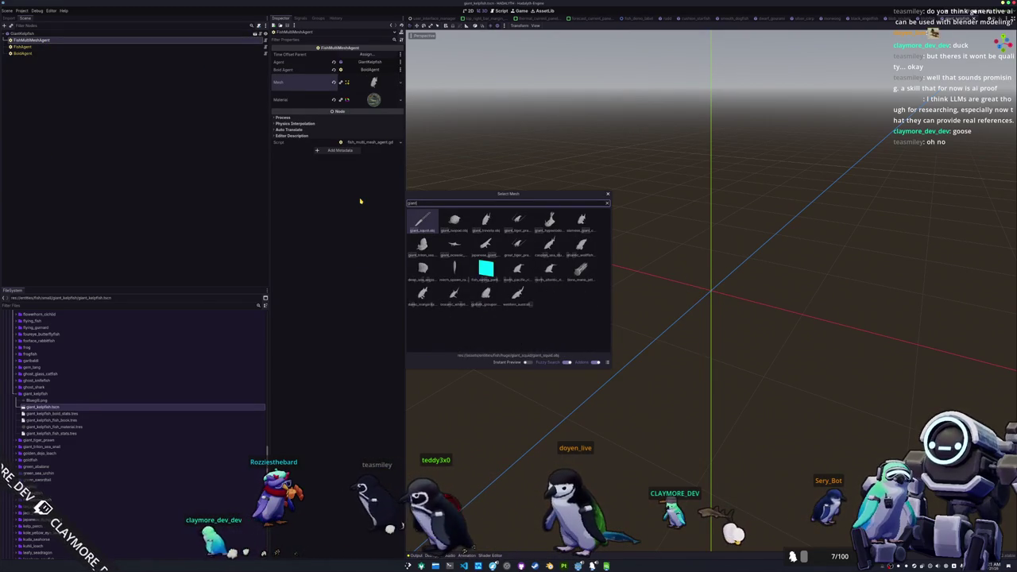
{"action": "type", "text": "kelpfish"}
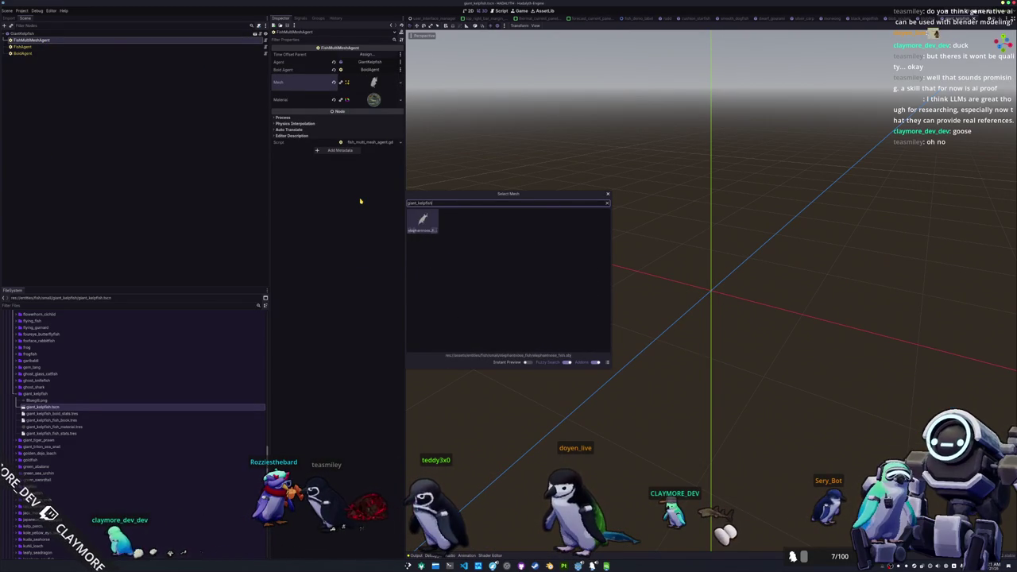
Dismiss the mesh picker and browse Dolphin from SourceHut into haidalyth/godot/assets.
{"action": "key", "text": "Escape"}
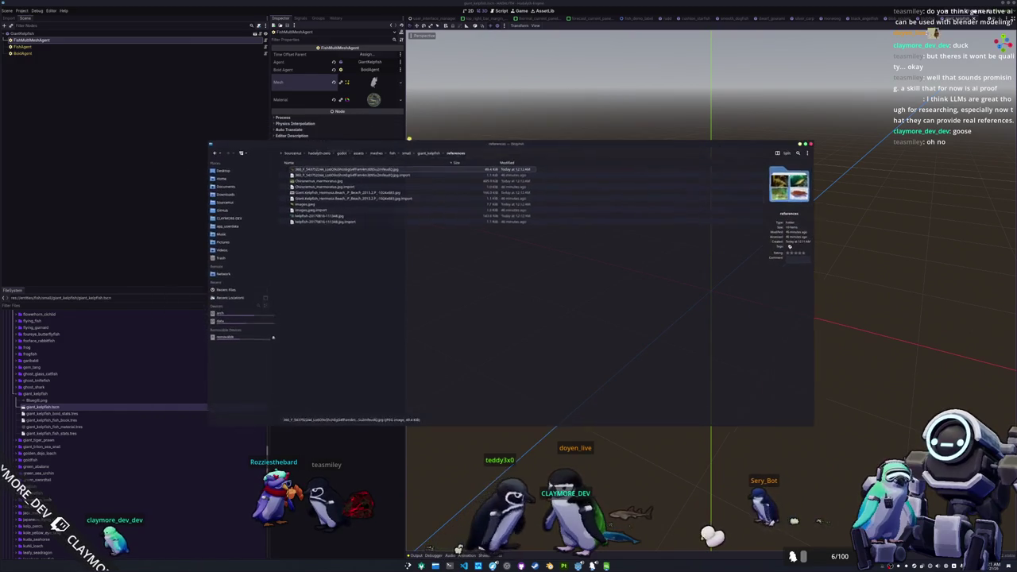
{"action": "key", "text": "alt+Up"}
{"action": "key", "text": "alt+Up"}
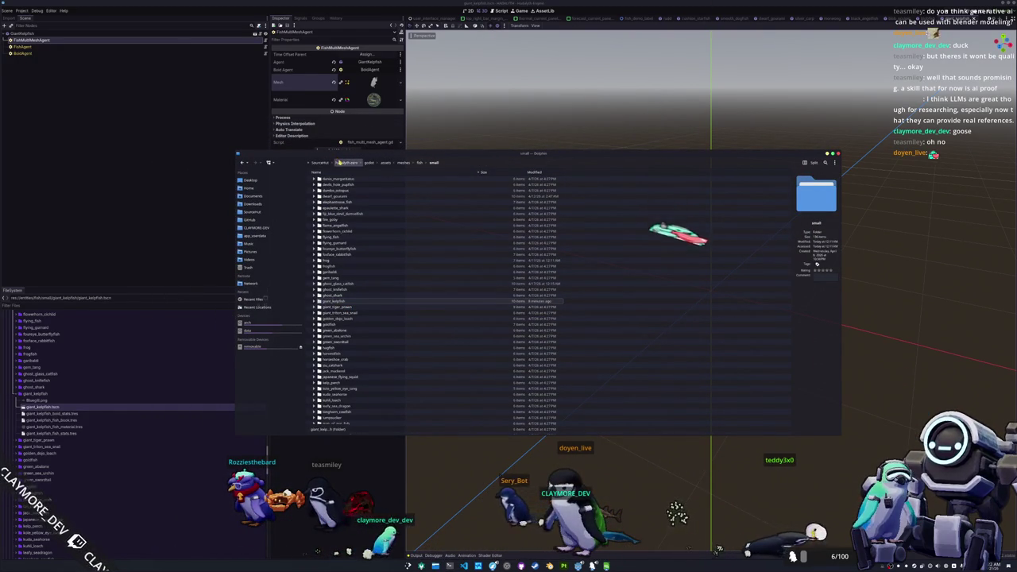
{"action": "key", "text": "alt+Up"}
{"action": "key", "text": "alt+Up"}
{"action": "key", "text": "alt+Up"}
{"action": "double_click", "coordinate": [341, 199]}
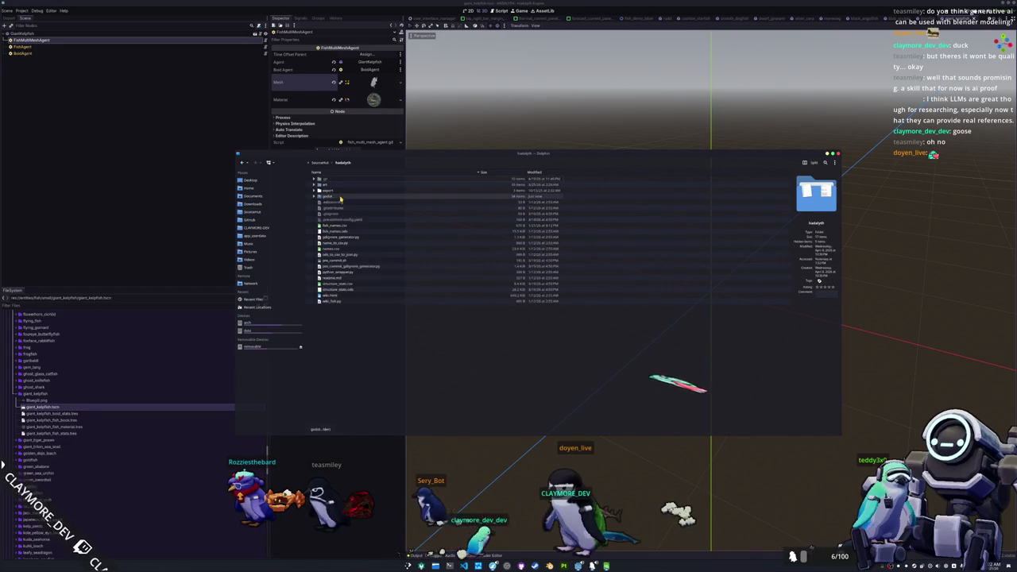
{"action": "double_click", "coordinate": [331, 197]}
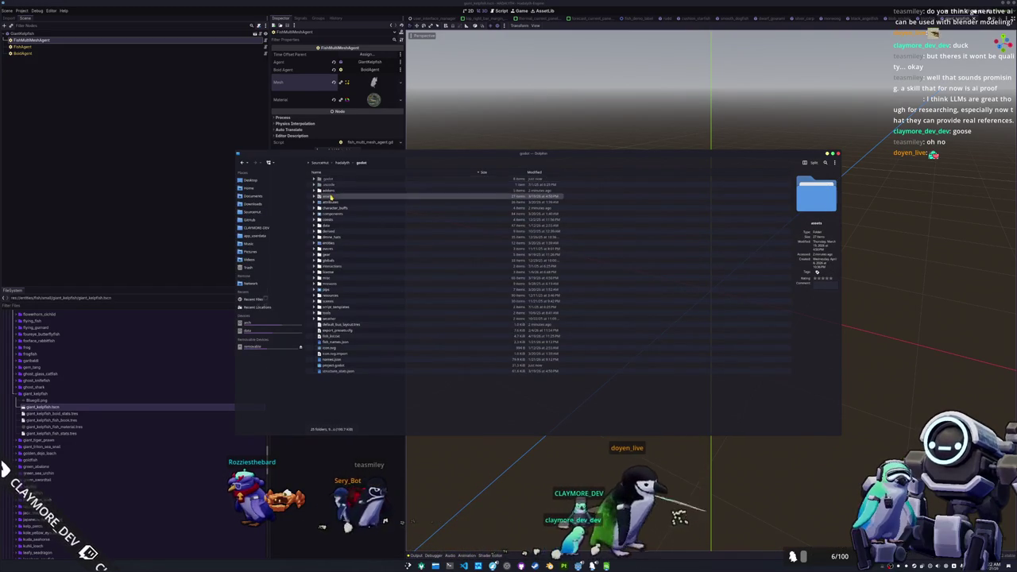
{"action": "double_click", "coordinate": [330, 197]}
Open entities/fish/small to locate giant_kelpfish, close Dolphin and save the scene.
{"action": "double_click", "coordinate": [331, 207]}
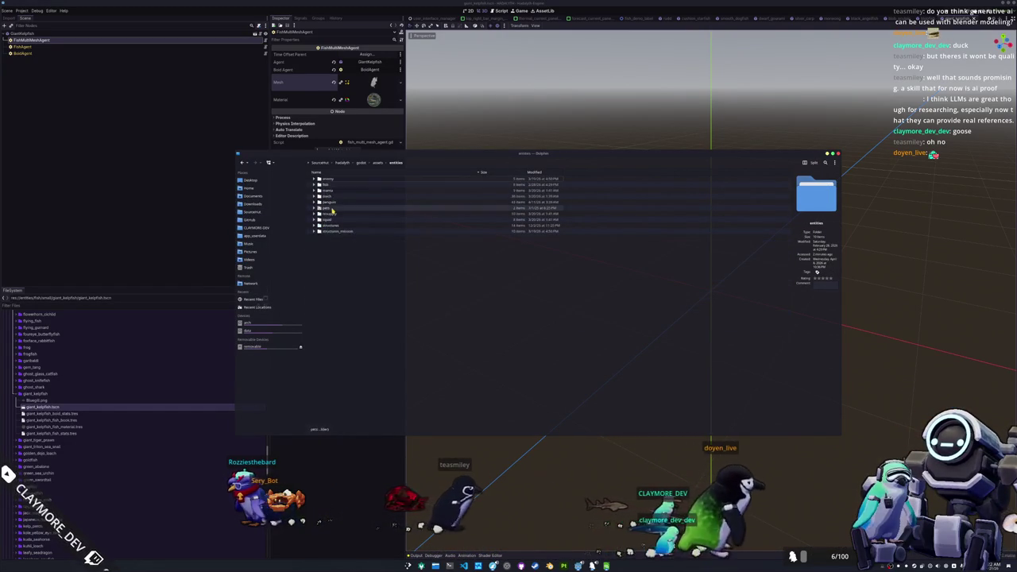
{"action": "double_click", "coordinate": [334, 184]}
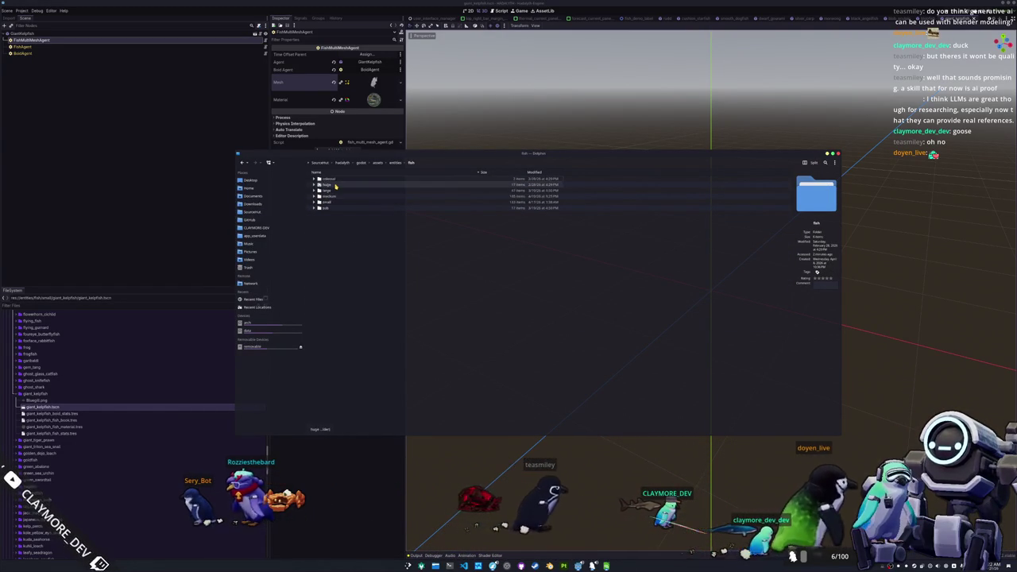
{"action": "double_click", "coordinate": [332, 204]}
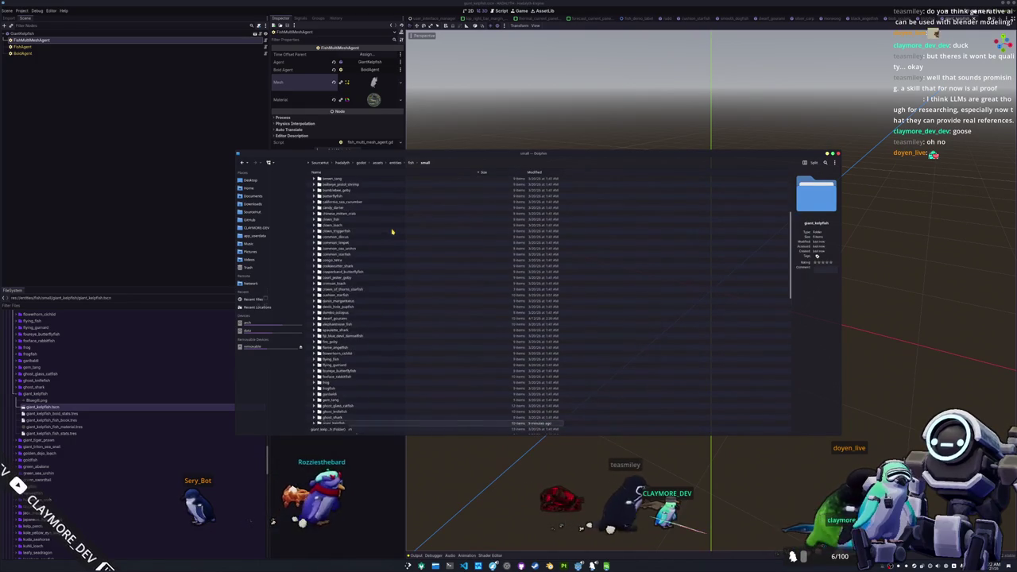
{"action": "scroll", "coordinate": [381, 281], "scroll_direction": "down", "scroll_amount": 5}
{"action": "key", "text": "ctrl+q"}
{"action": "key", "text": "ctrl+s"}
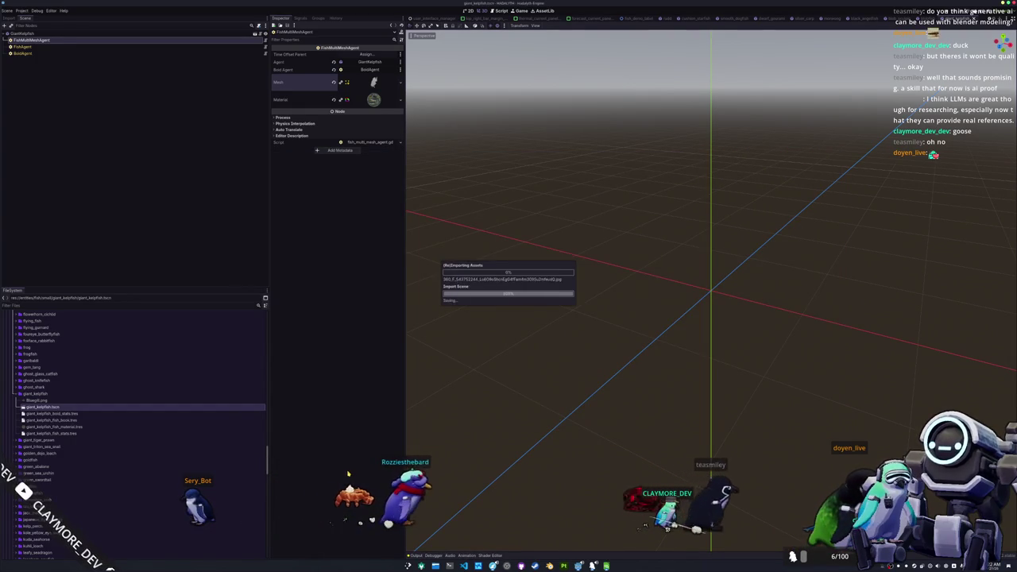
Assign the giant_kelpfish mesh to the FishMultiMeshAgent via Quick Load.
{"action": "left_click", "coordinate": [401, 82]}
{"action": "left_click", "coordinate": [361, 202]}
{"action": "type", "text": "giant"}
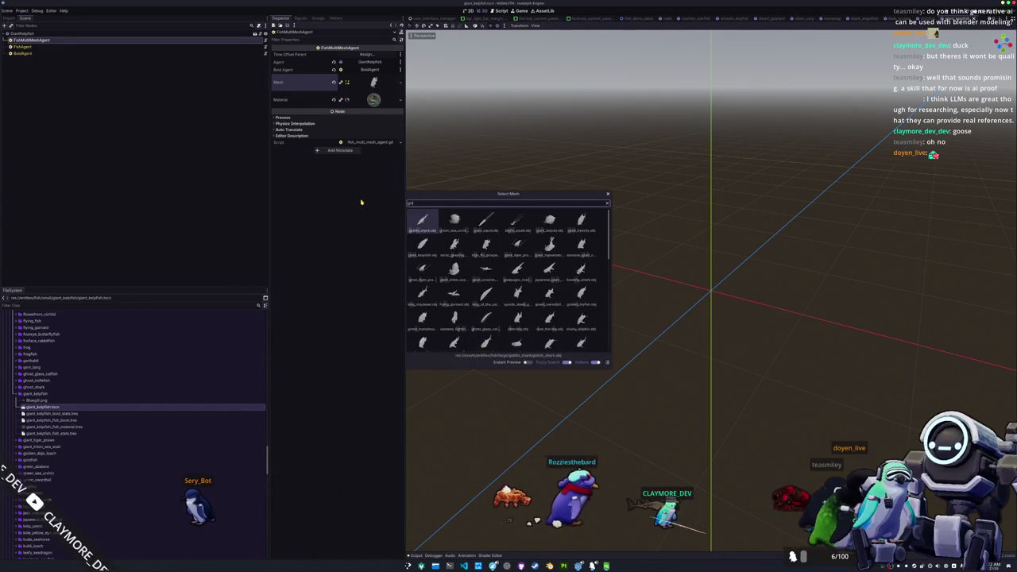
{"action": "type", "text": "_ke"}
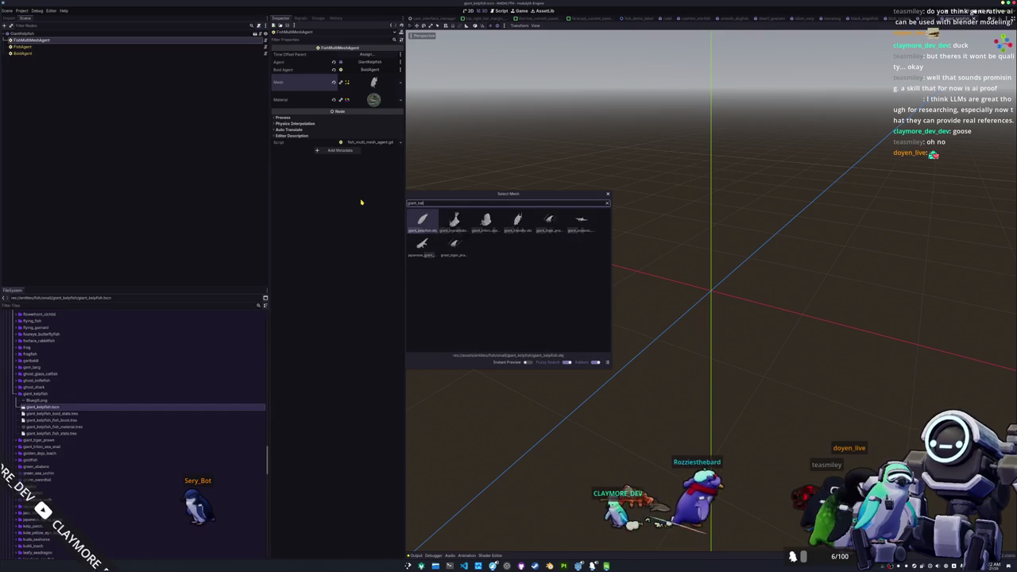
{"action": "key", "text": "Return"}
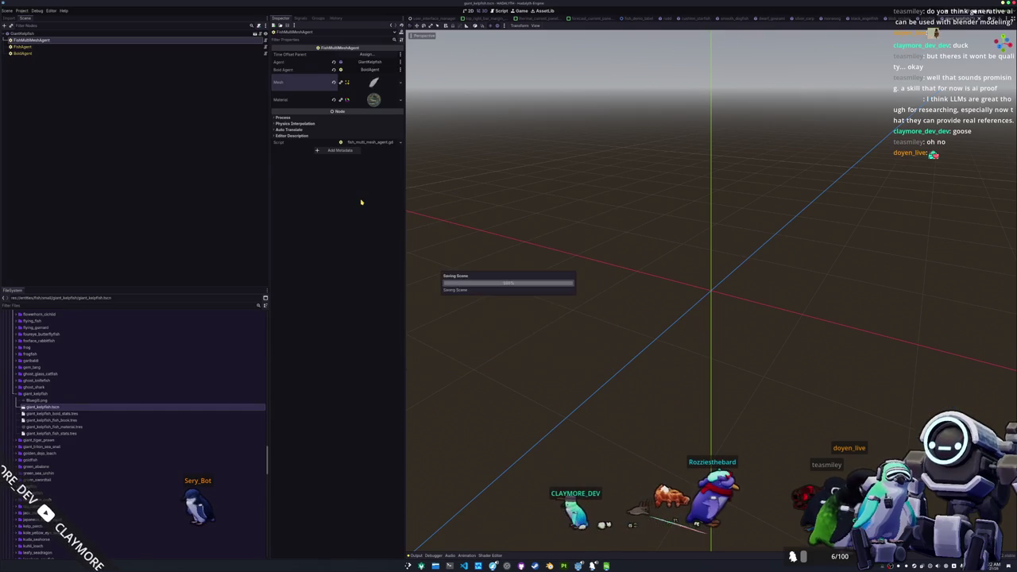
Set the material's albedo shader parameter to the giant kelpfish texture.
{"action": "left_click", "coordinate": [368, 100]}
{"action": "left_click", "coordinate": [363, 160]}
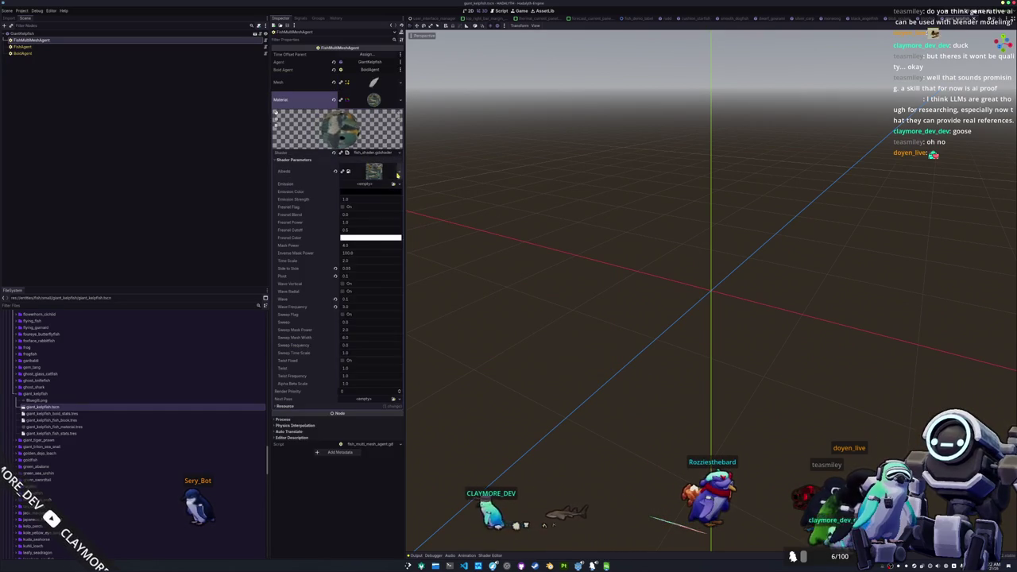
{"action": "left_click", "coordinate": [399, 171]}
{"action": "left_click", "coordinate": [359, 308]}
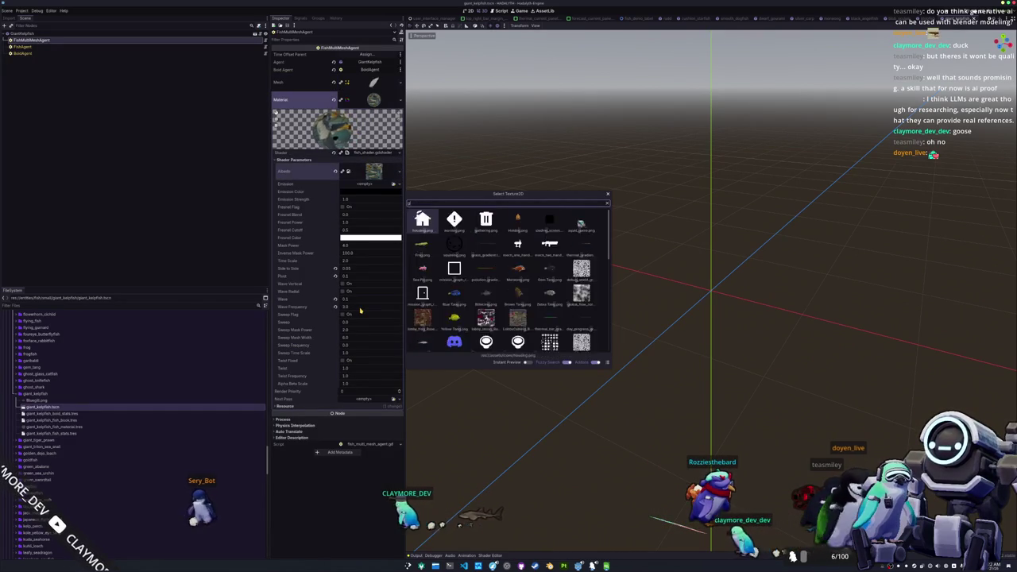
{"action": "type", "text": "giant_kelp"}
{"action": "key", "text": "Return"}
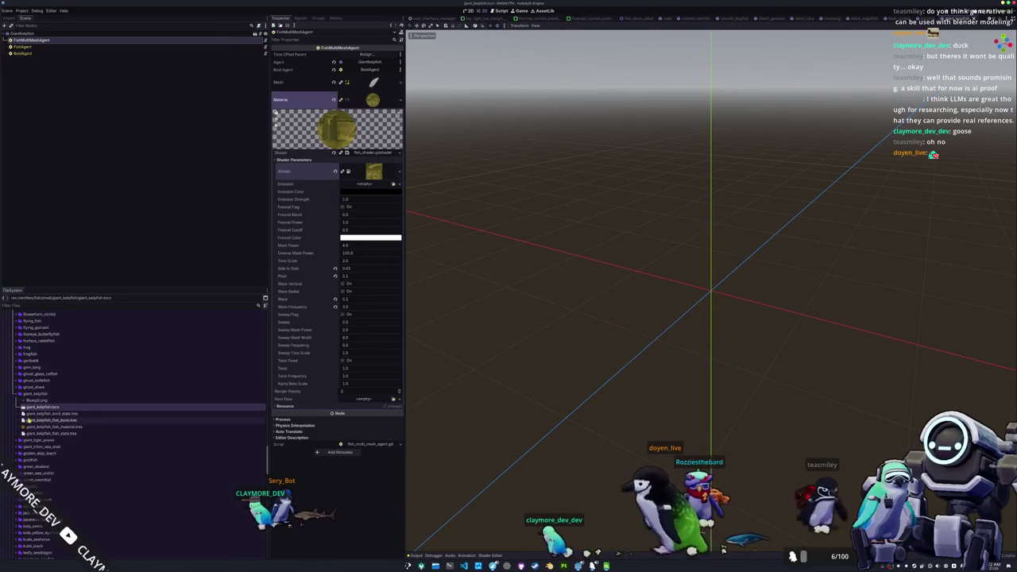
{"action": "left_click", "coordinate": [24, 46]}
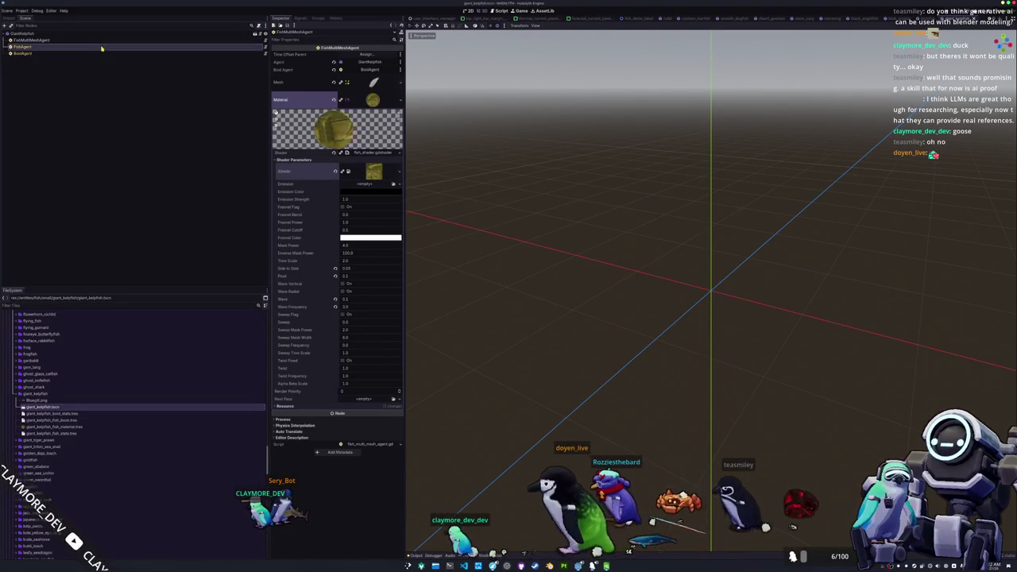
Set the Fish Stats name to Giant Kelpfish and remove Bluegill.png from the project.
{"action": "left_click", "coordinate": [371, 54]}
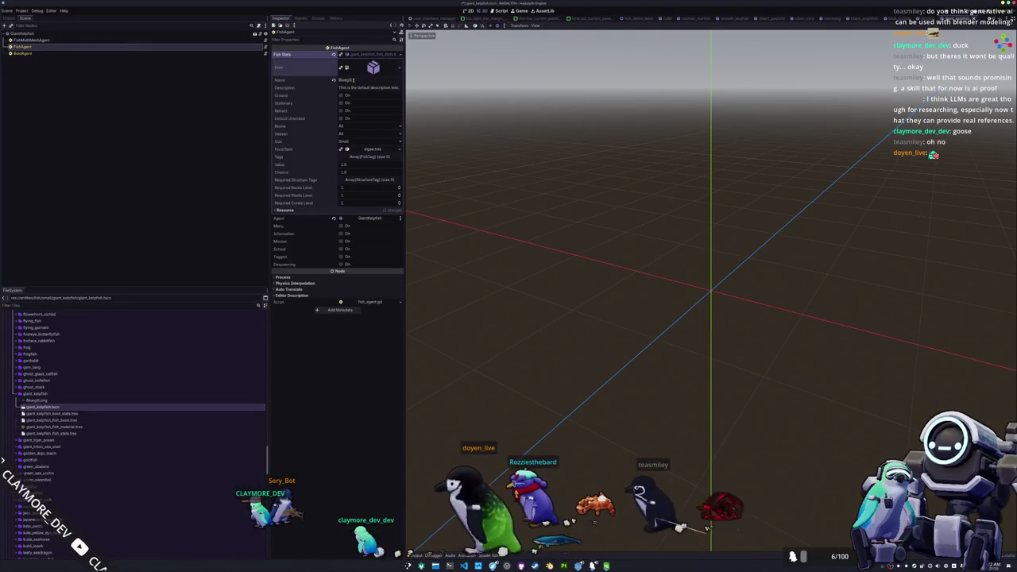
{"action": "type", "text": "Giant Kelpfish"}
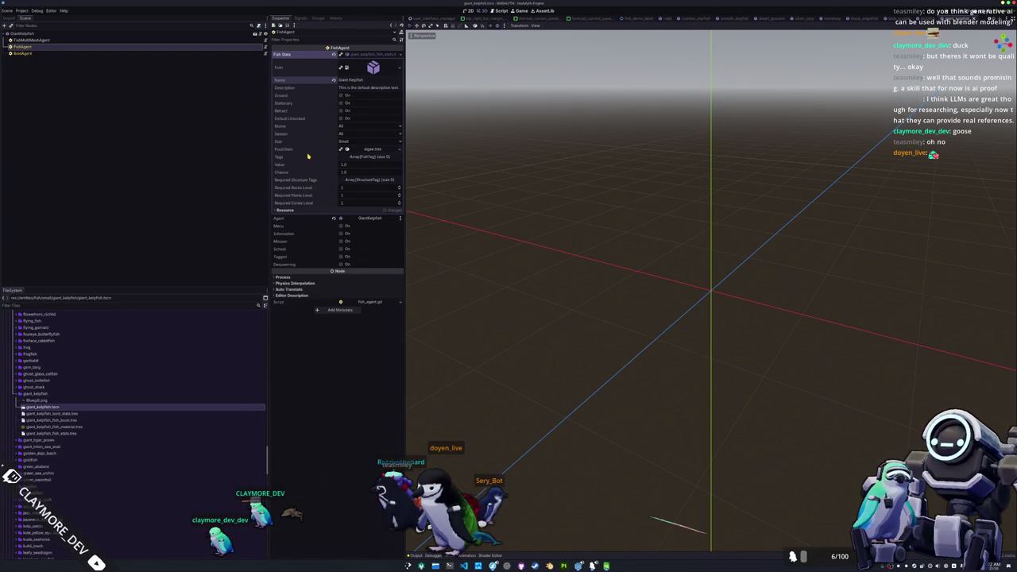
{"action": "left_click", "coordinate": [52, 401]}
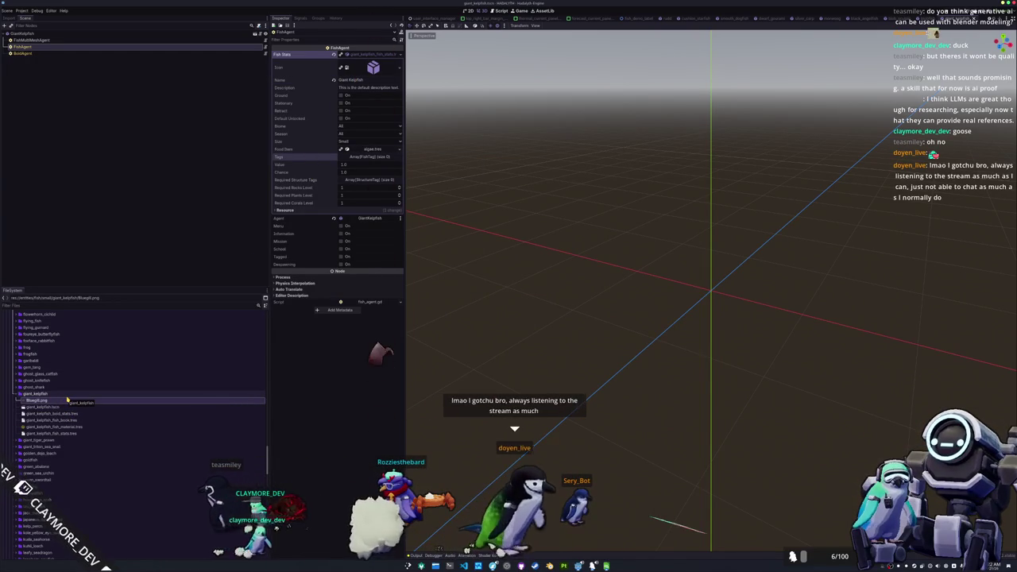
{"action": "key", "text": "Delete"}
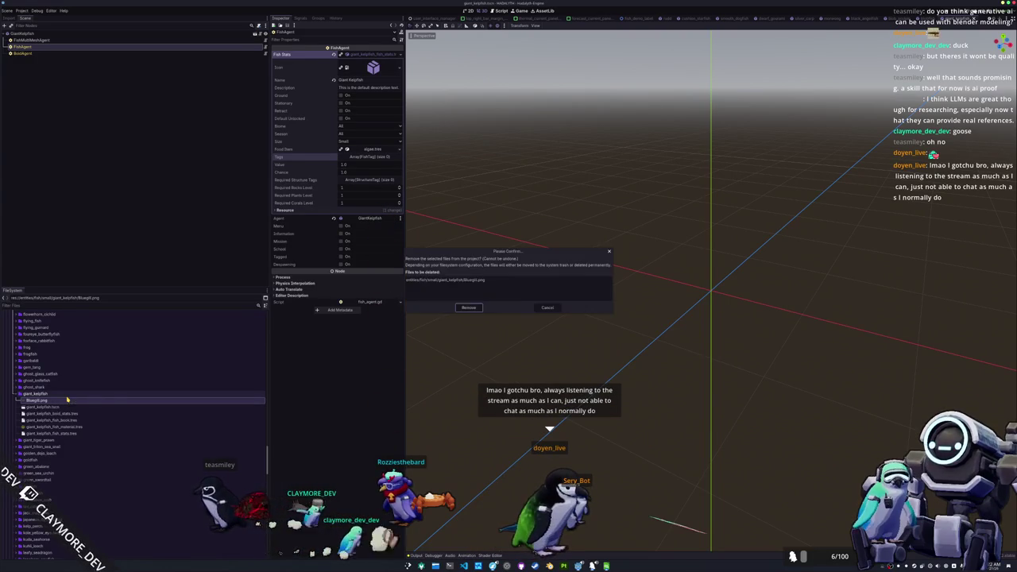
{"action": "key", "text": "Return"}
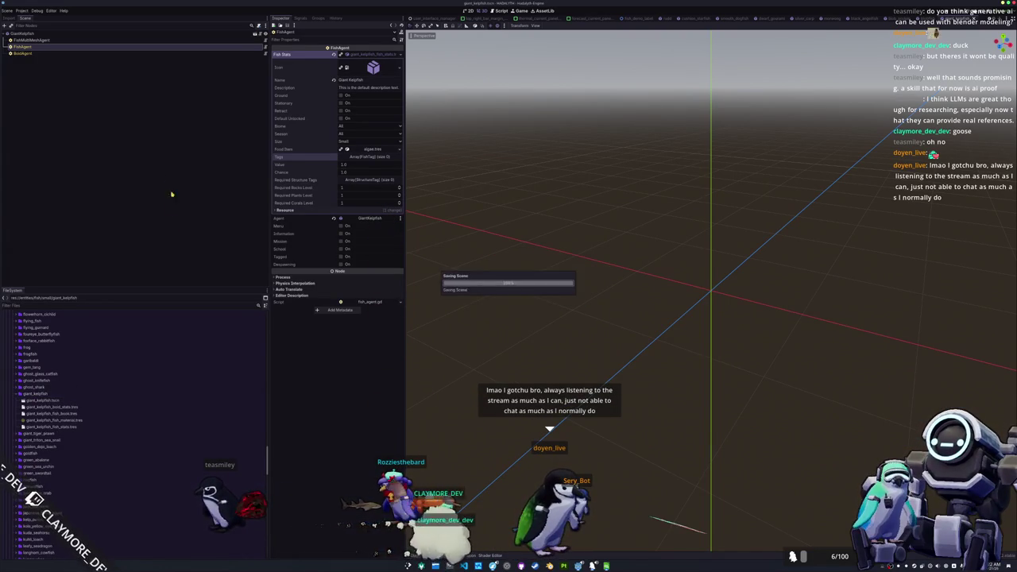
Review the BoidAgent's boid stats, then select the root GiantKelpfish node.
{"action": "left_click", "coordinate": [22, 52]}
{"action": "left_click", "coordinate": [366, 63]}
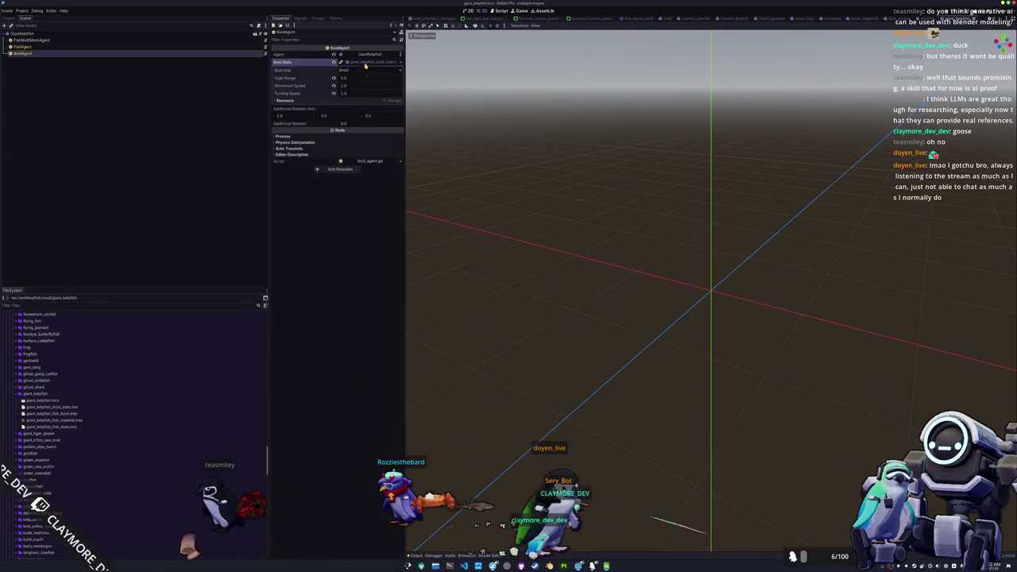
{"action": "left_click", "coordinate": [365, 64]}
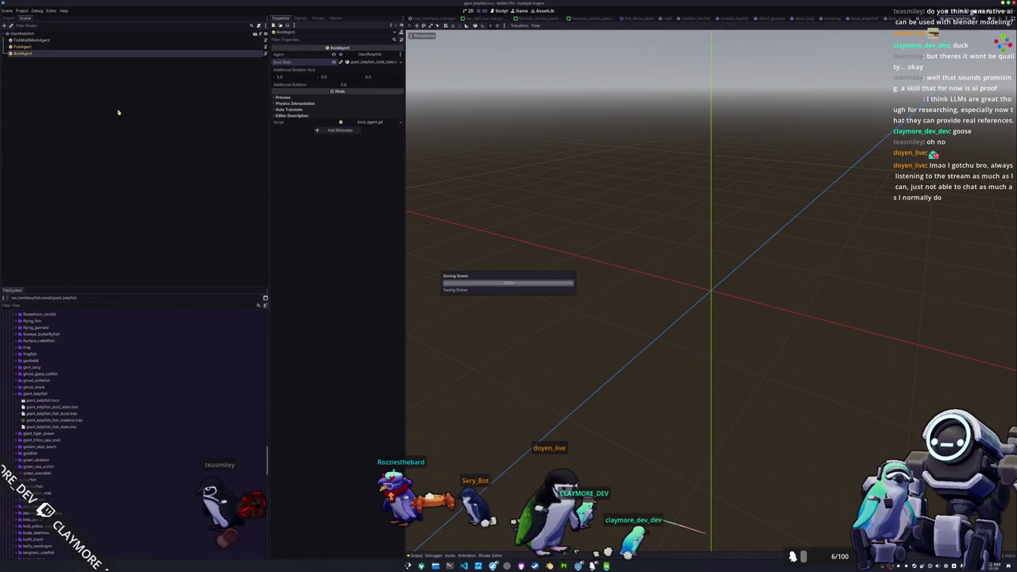
{"action": "left_click", "coordinate": [75, 48]}
{"action": "left_click", "coordinate": [23, 33]}
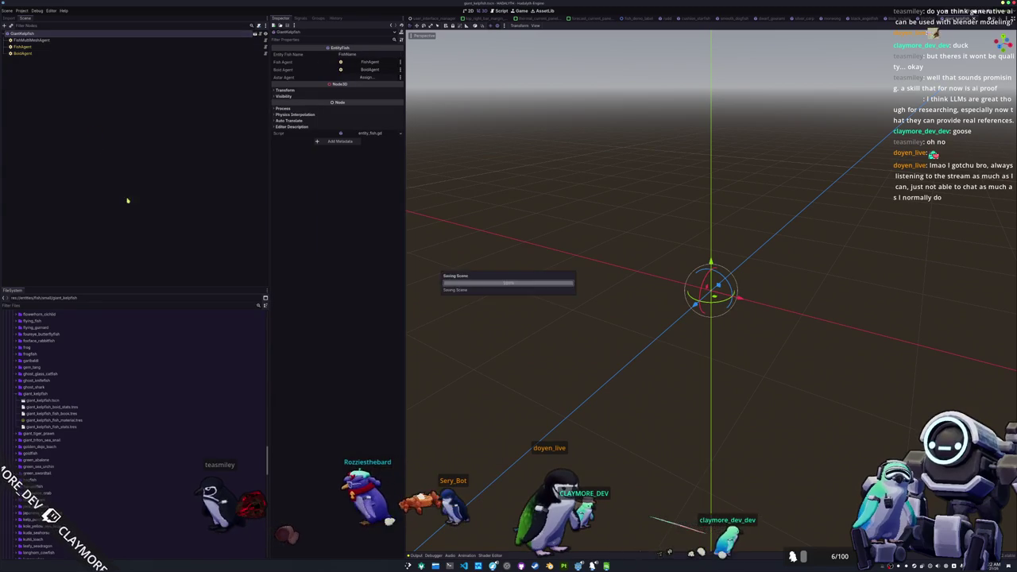
{"action": "left_click", "coordinate": [59, 427]}
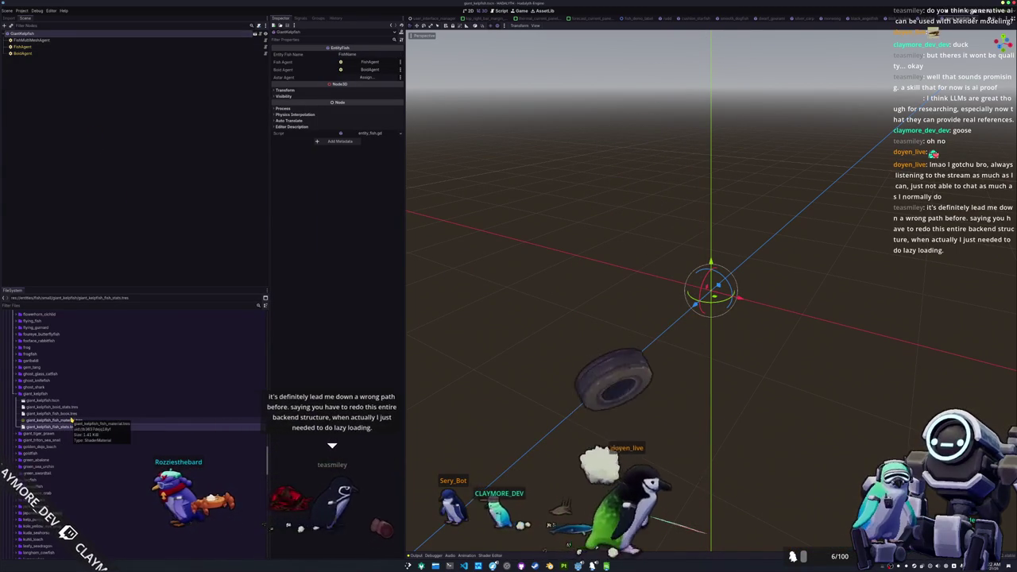
{"action": "scroll", "coordinate": [71, 421], "scroll_direction": "up", "scroll_amount": 2}
{"action": "scroll", "coordinate": [71, 420], "scroll_direction": "up", "scroll_amount": 10}
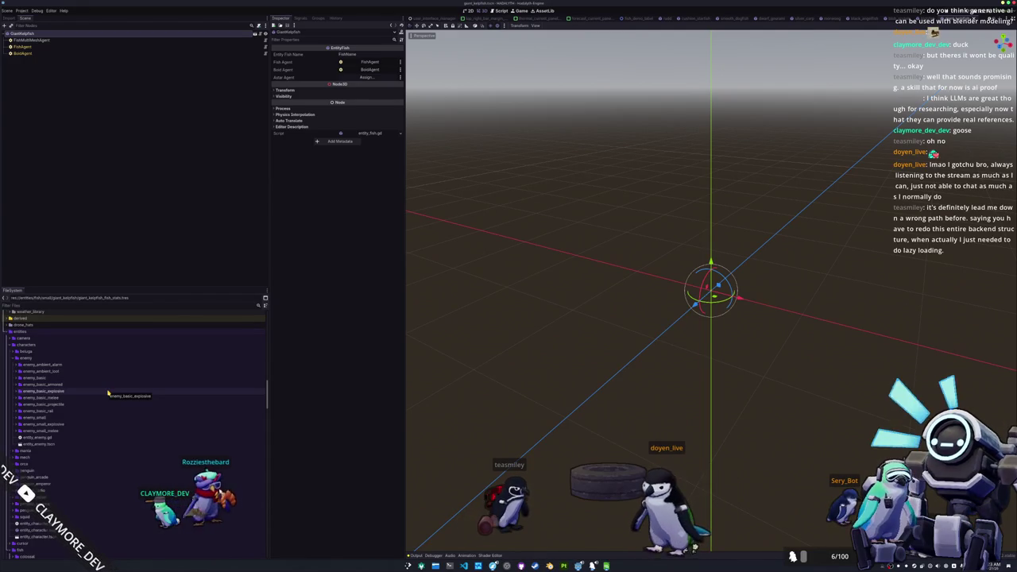
{"action": "scroll", "coordinate": [109, 393], "scroll_direction": "down", "scroll_amount": 2}
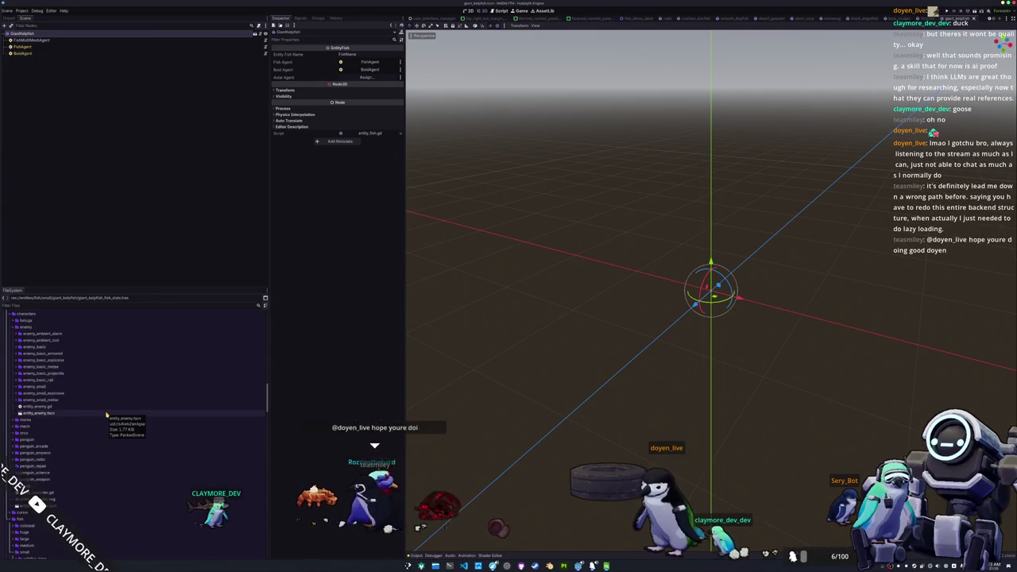
{"action": "left_click", "coordinate": [118, 409]}
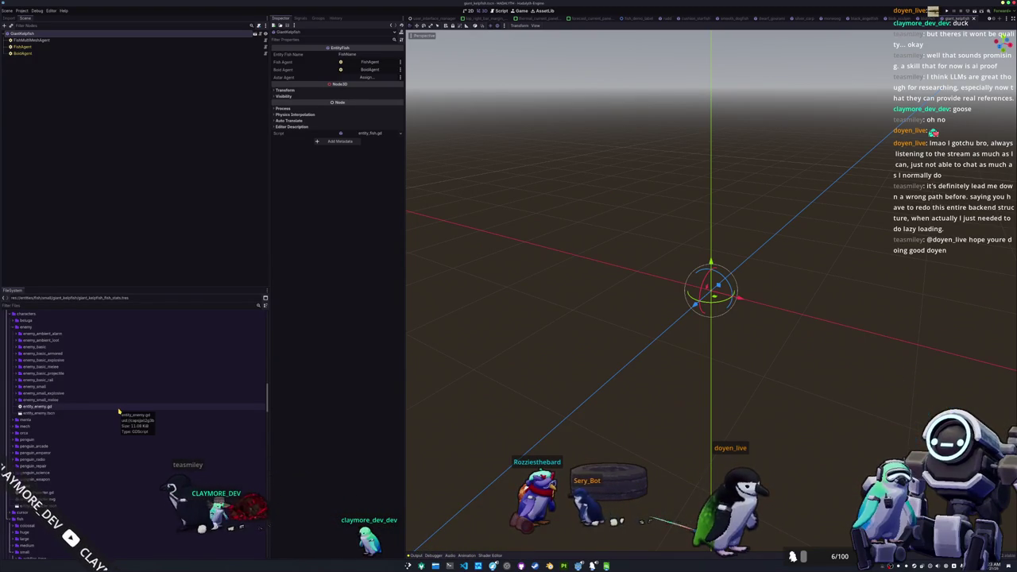
{"action": "scroll", "coordinate": [120, 410], "scroll_direction": "up", "scroll_amount": 2}
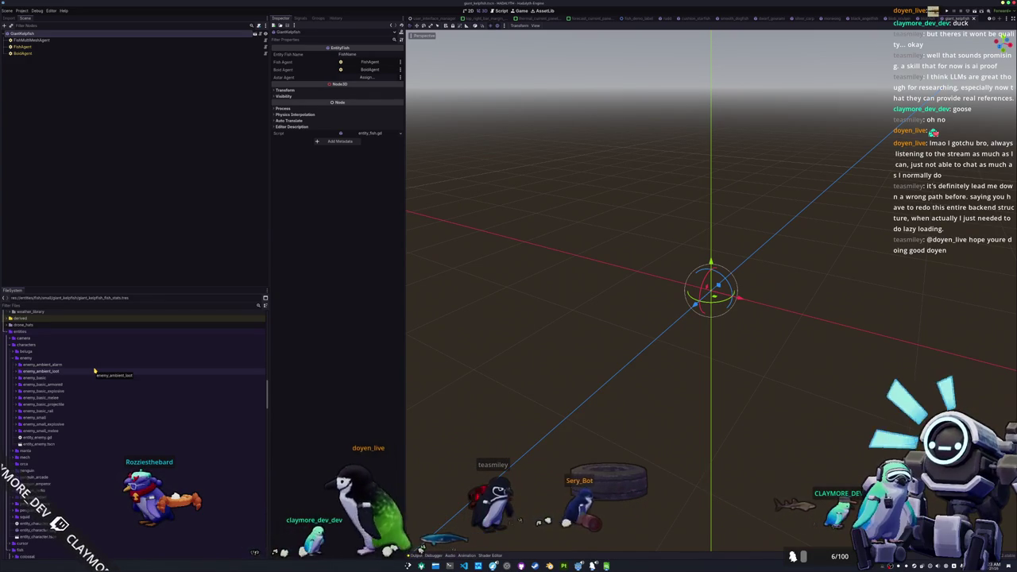
{"action": "scroll", "coordinate": [109, 444], "scroll_direction": "down", "scroll_amount": 2}
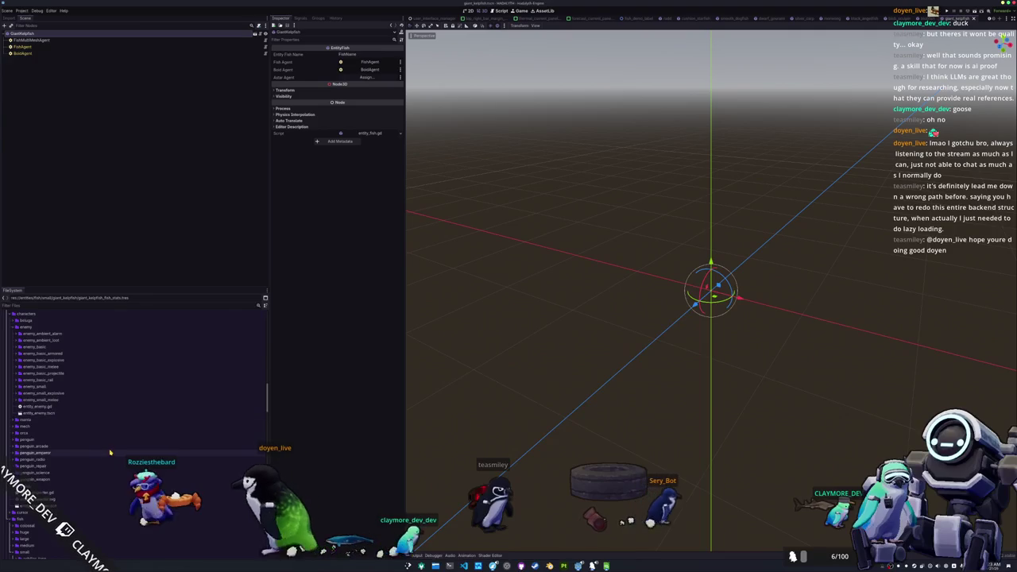
{"action": "scroll", "coordinate": [109, 445], "scroll_direction": "up", "scroll_amount": 2}
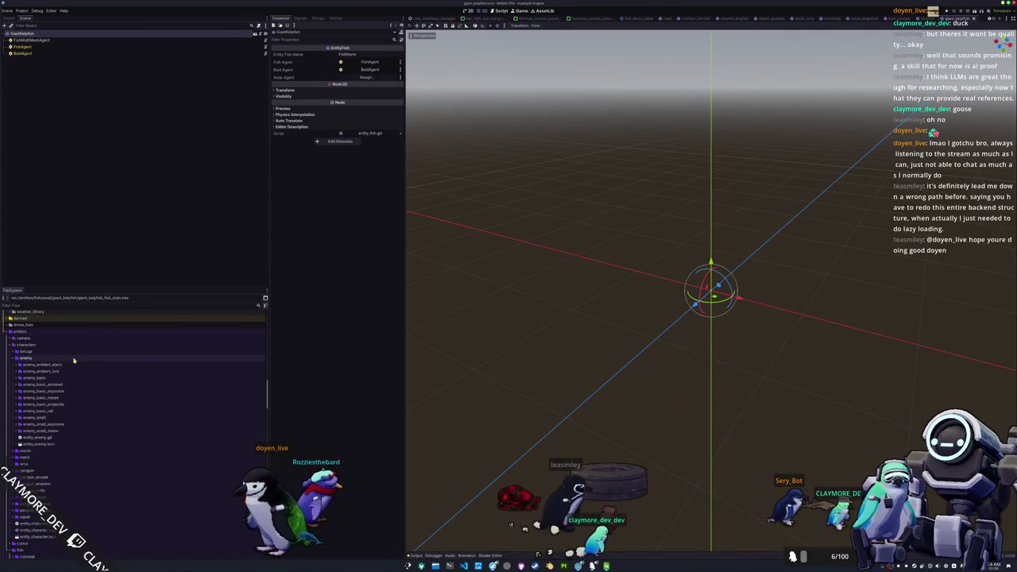
{"action": "scroll", "coordinate": [90, 405], "scroll_direction": "down", "scroll_amount": 10}
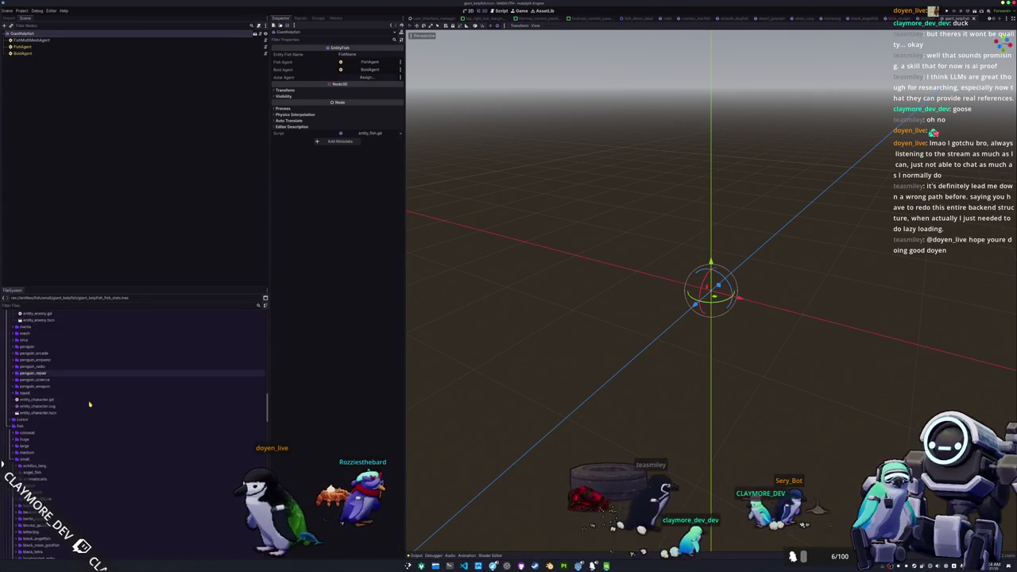
{"action": "scroll", "coordinate": [90, 404], "scroll_direction": "up", "scroll_amount": 6}
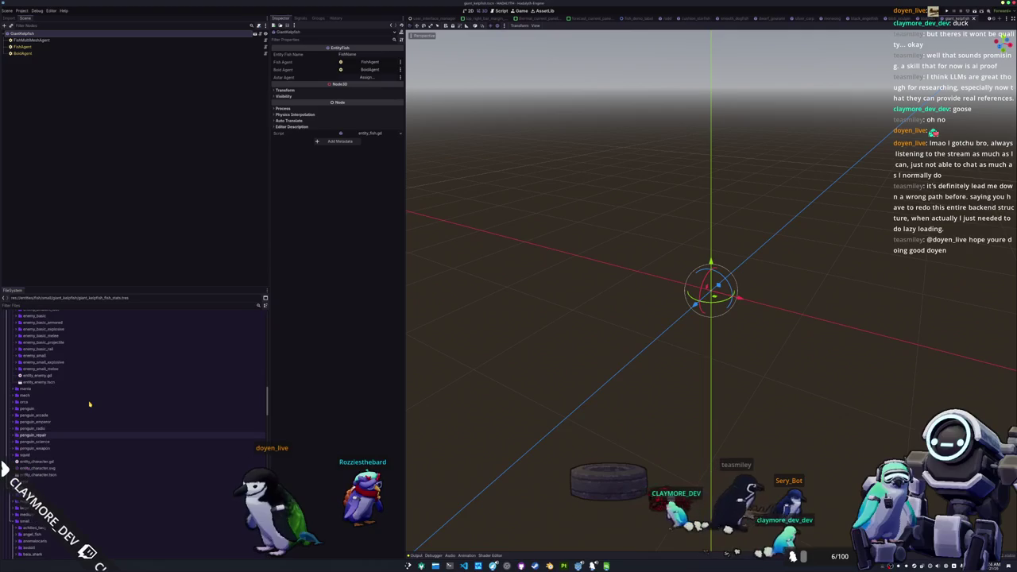
{"action": "scroll", "coordinate": [90, 405], "scroll_direction": "up", "scroll_amount": 4}
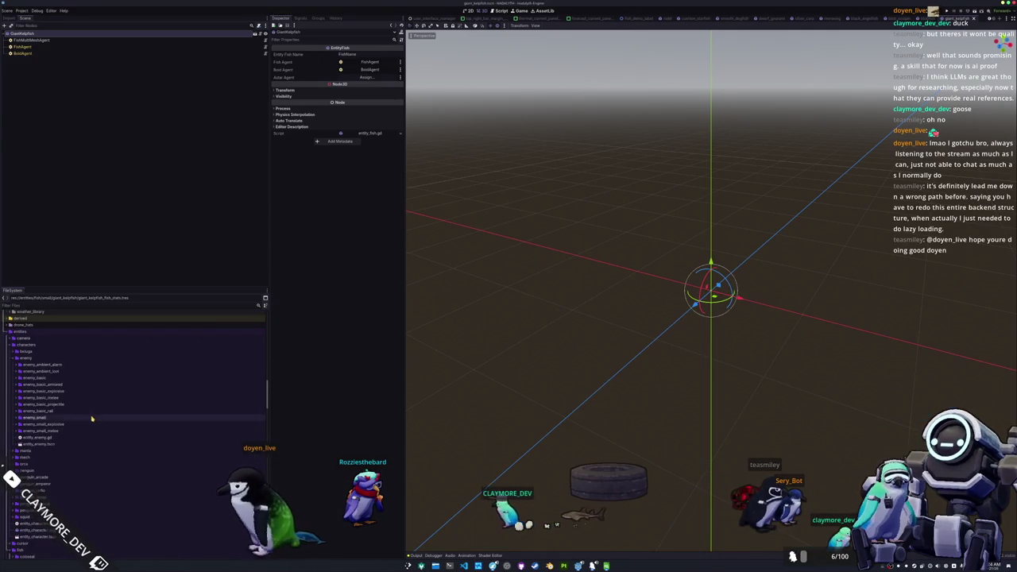
{"action": "scroll", "coordinate": [93, 415], "scroll_direction": "up", "scroll_amount": 2}
{"action": "scroll", "coordinate": [90, 420], "scroll_direction": "up", "scroll_amount": 2}
{"action": "scroll", "coordinate": [91, 420], "scroll_direction": "up", "scroll_amount": 10}
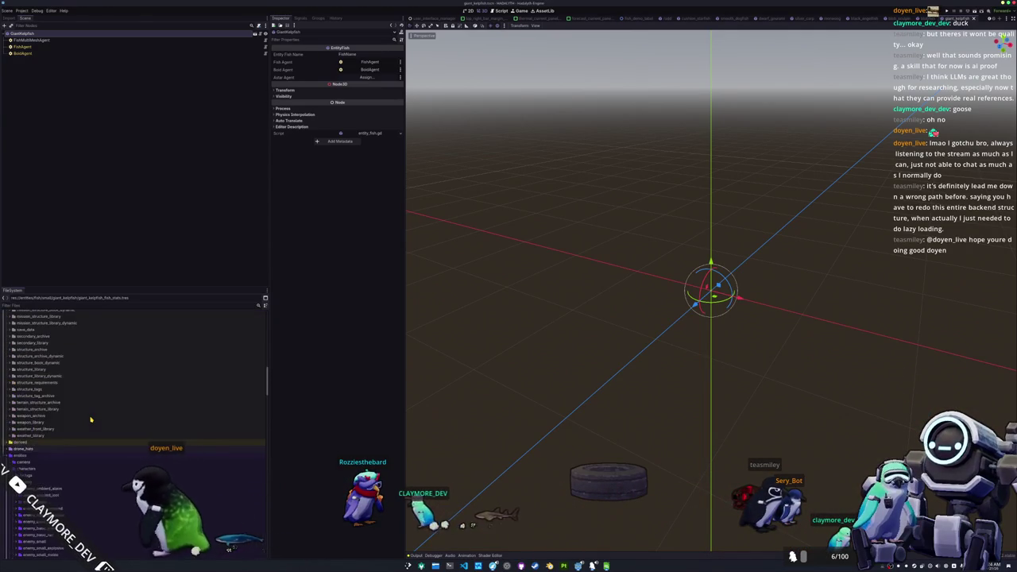
{"action": "scroll", "coordinate": [86, 421], "scroll_direction": "up", "scroll_amount": 10}
Add giant_kelpfish_fish_book.tres as a new entry on the small fish library's last page.
{"action": "left_click", "coordinate": [38, 440]}
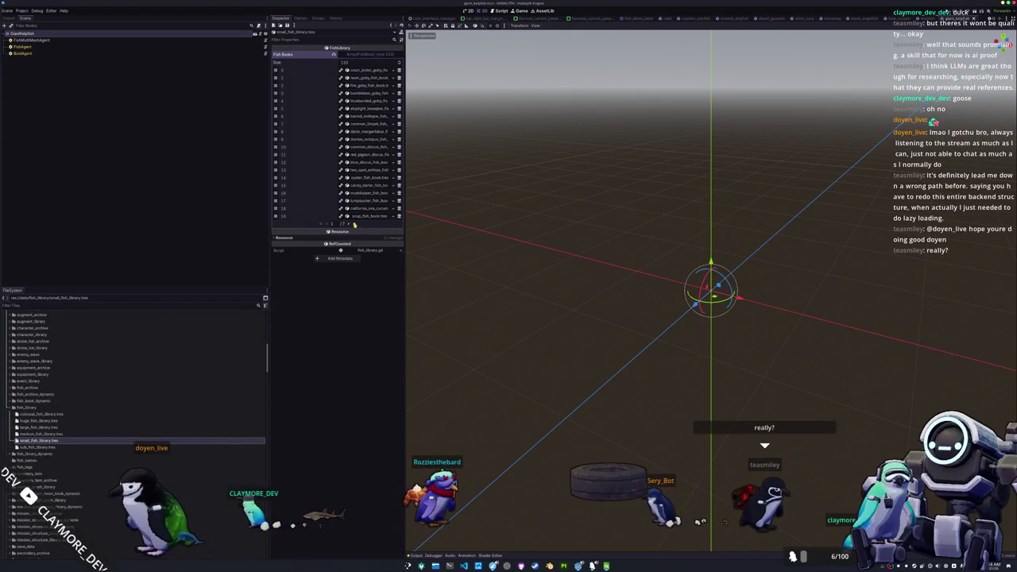
{"action": "left_click", "coordinate": [354, 223]}
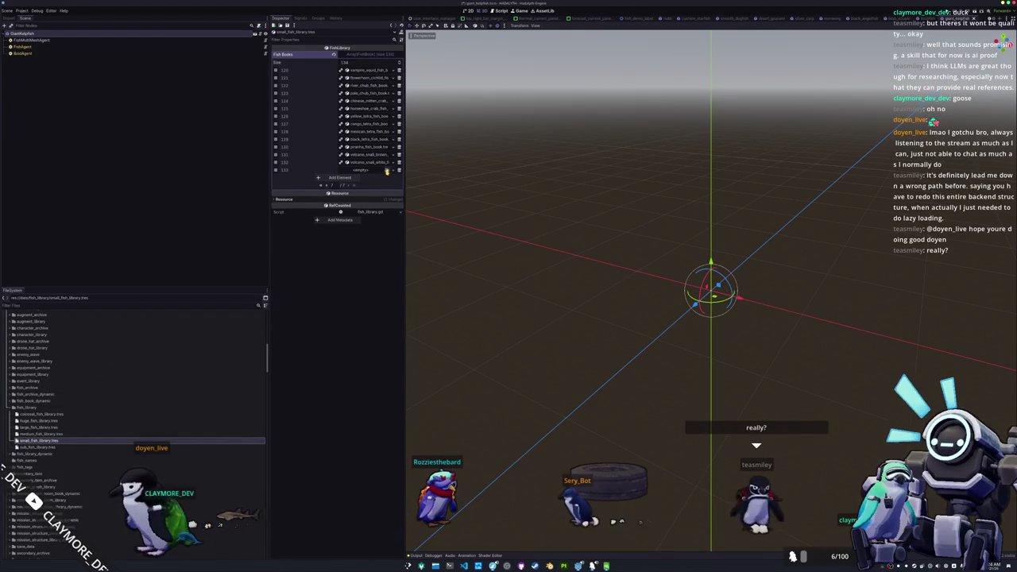
{"action": "left_click", "coordinate": [359, 170]}
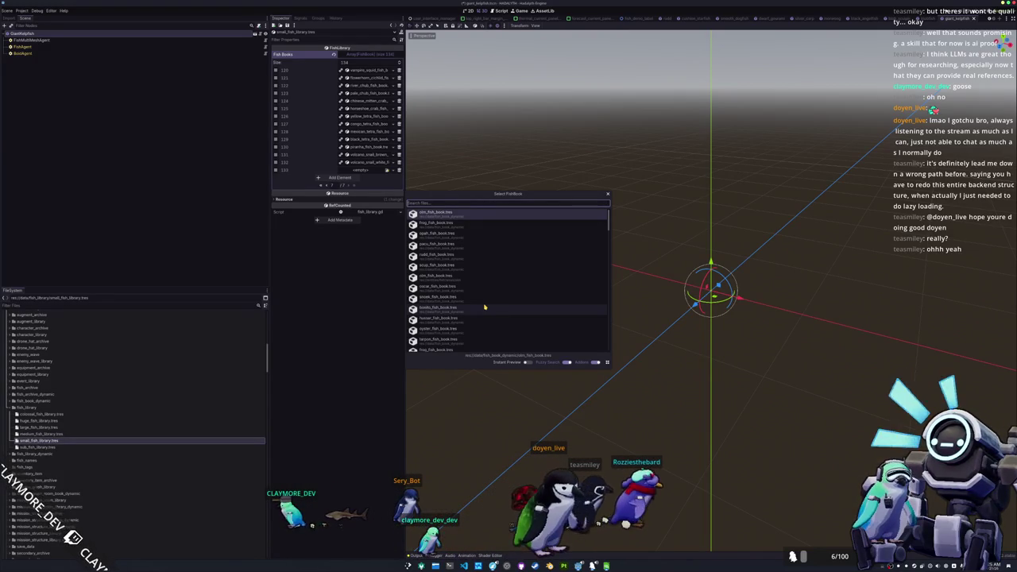
{"action": "type", "text": "giant_kelp"}
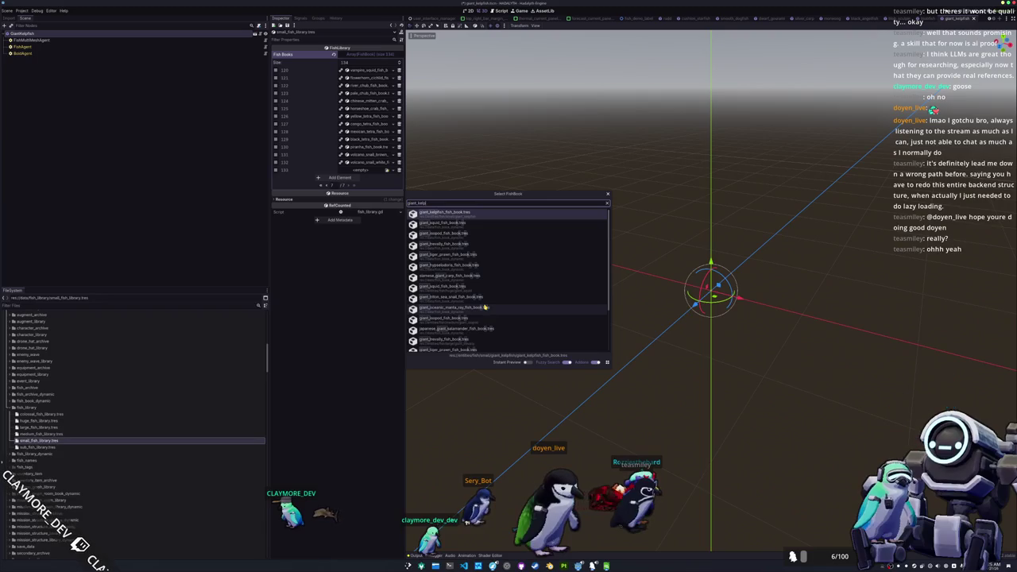
{"action": "key", "text": "Return"}
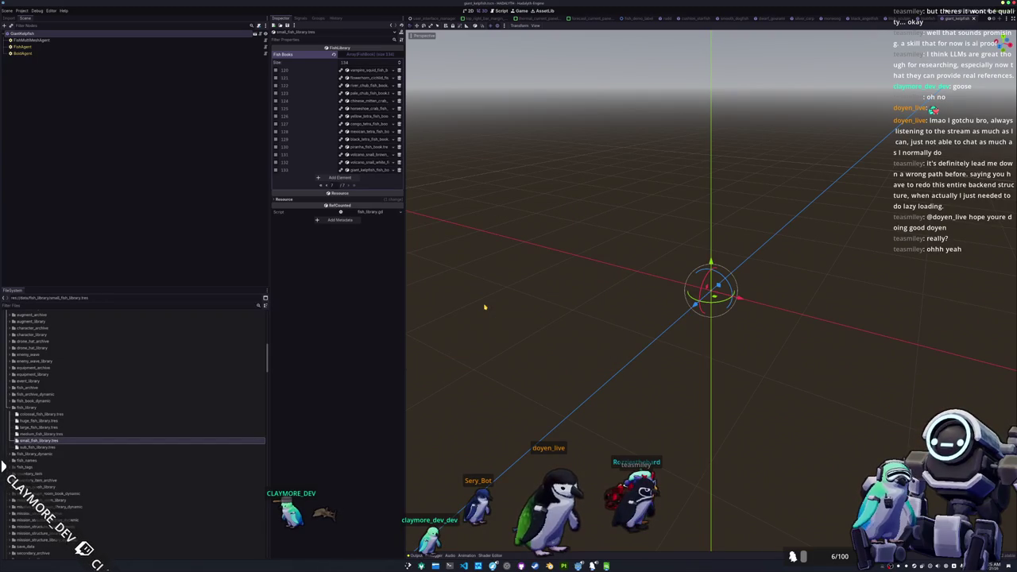
Open batch_tasks.tscn with Quick Open and run it with F6.
{"action": "key", "text": "shift+alt+o"}
{"action": "type", "text": "batch"}
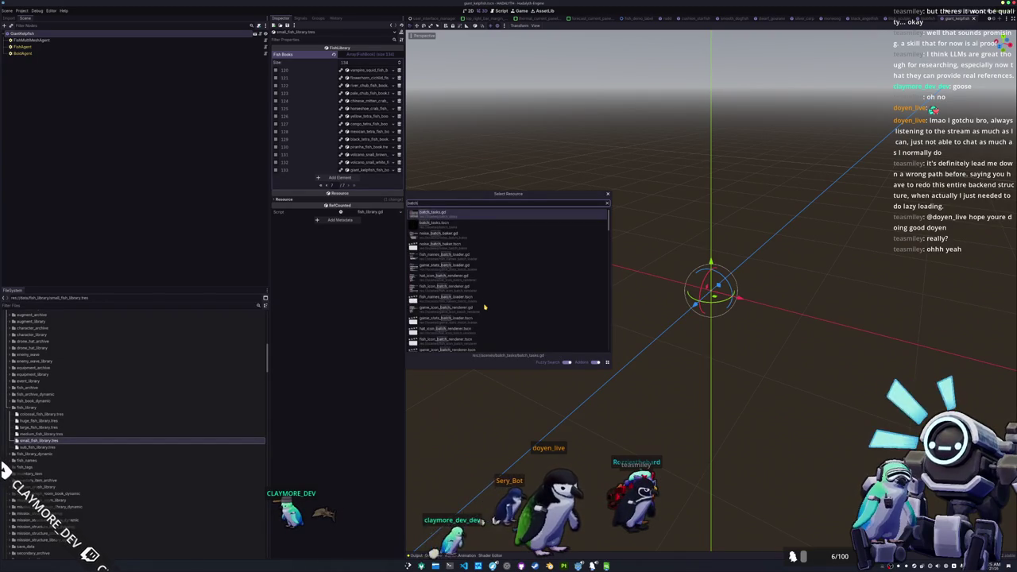
{"action": "key", "text": "Down"}
{"action": "key", "text": "Return"}
{"action": "key", "text": "F6"}
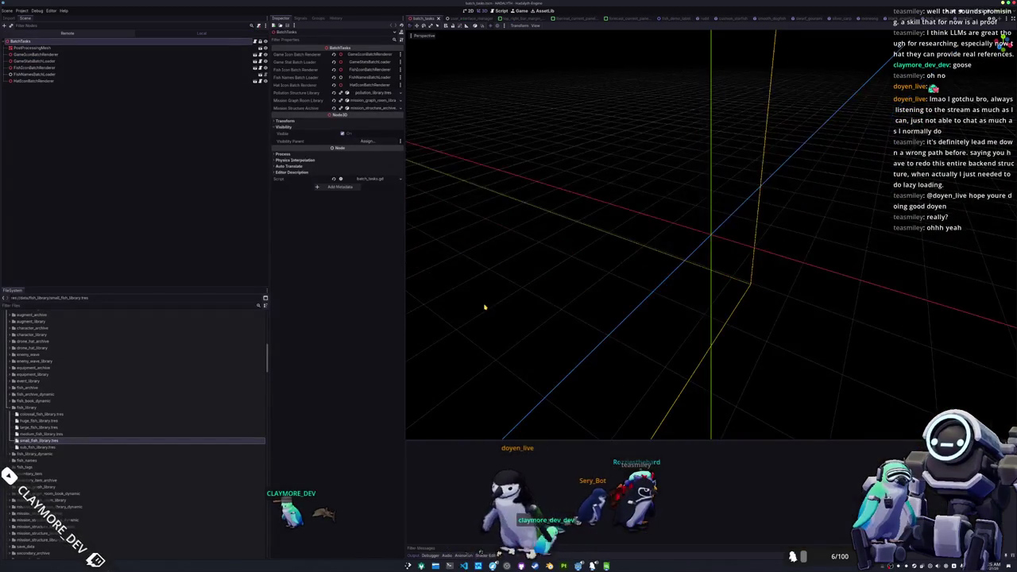
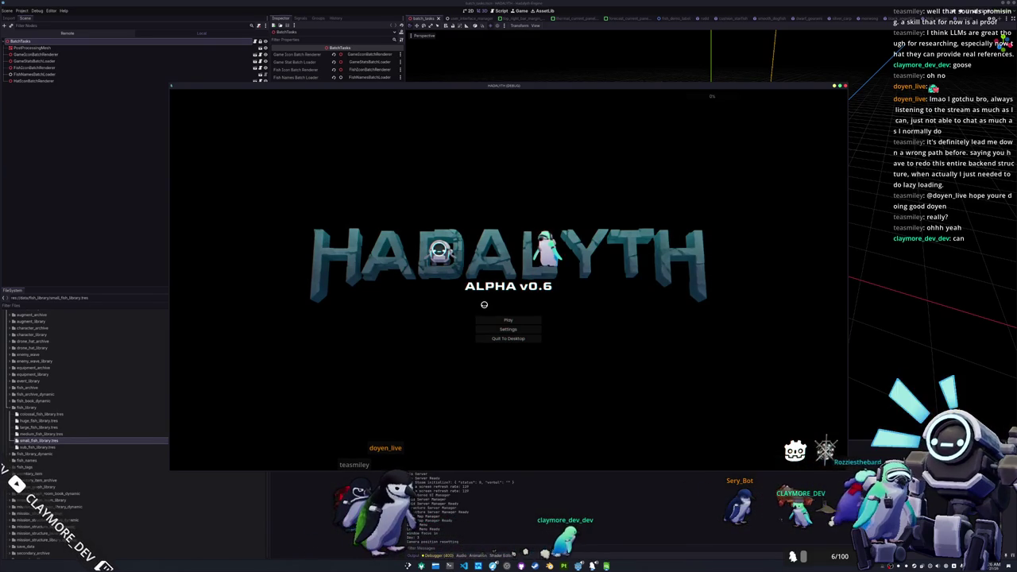
Load the Voyager save and ride the hub's circular platform down to the fish-filled underwater base.
{"action": "left_click", "coordinate": [491, 320]}
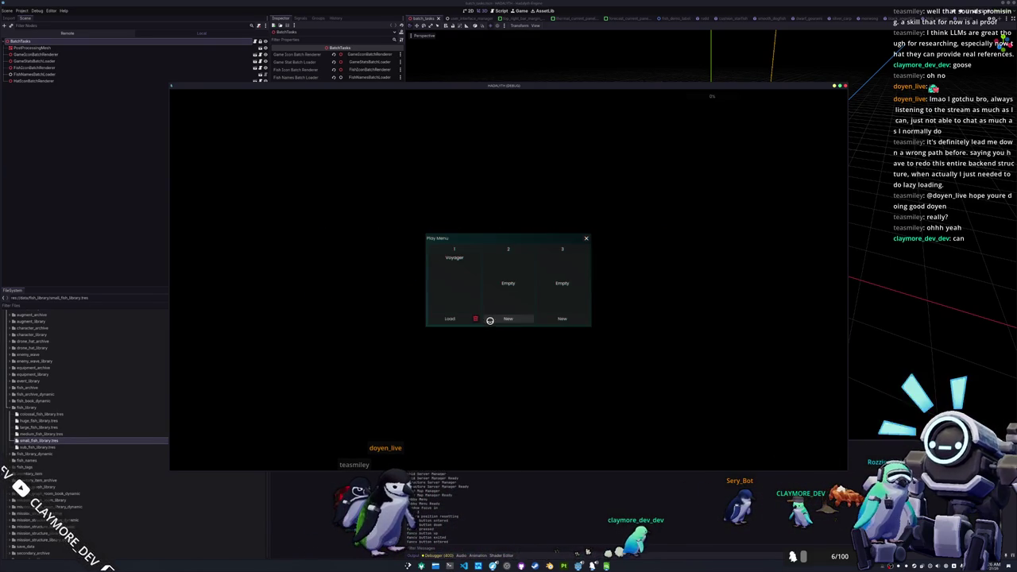
{"action": "left_click", "coordinate": [449, 318]}
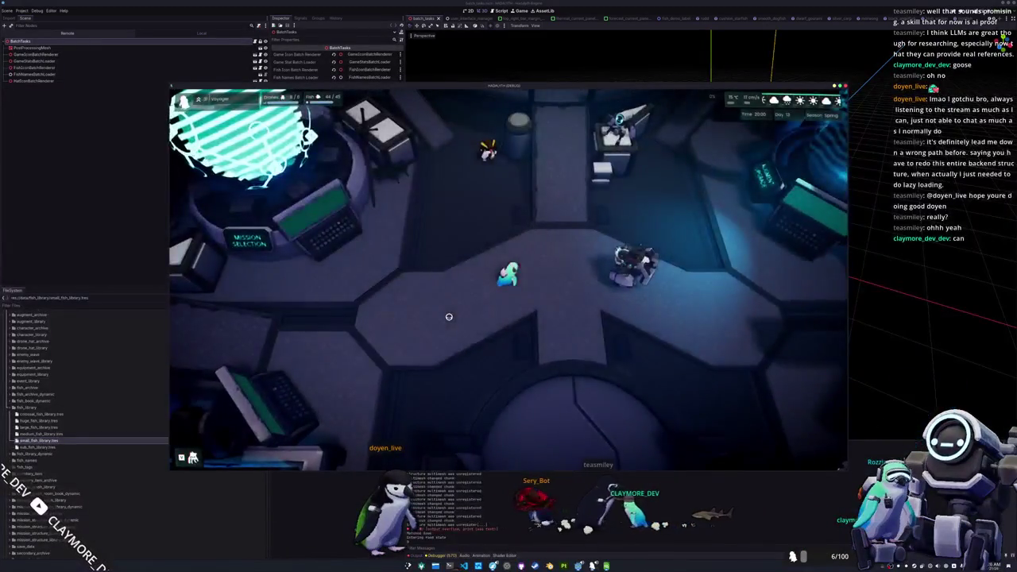
{"action": "key", "text": "w"}
{"action": "key", "text": "d"}
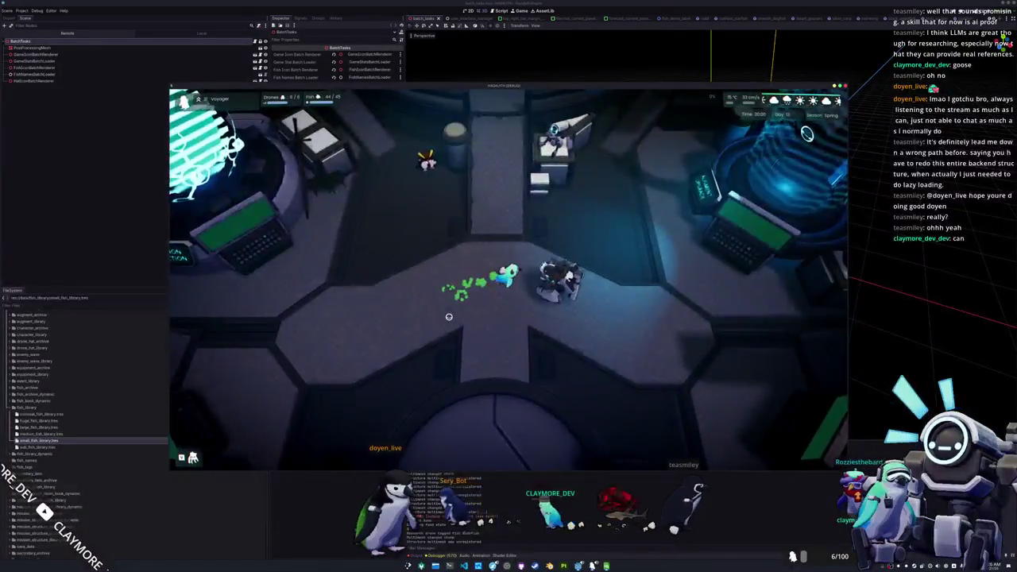
{"action": "key", "text": "s"}
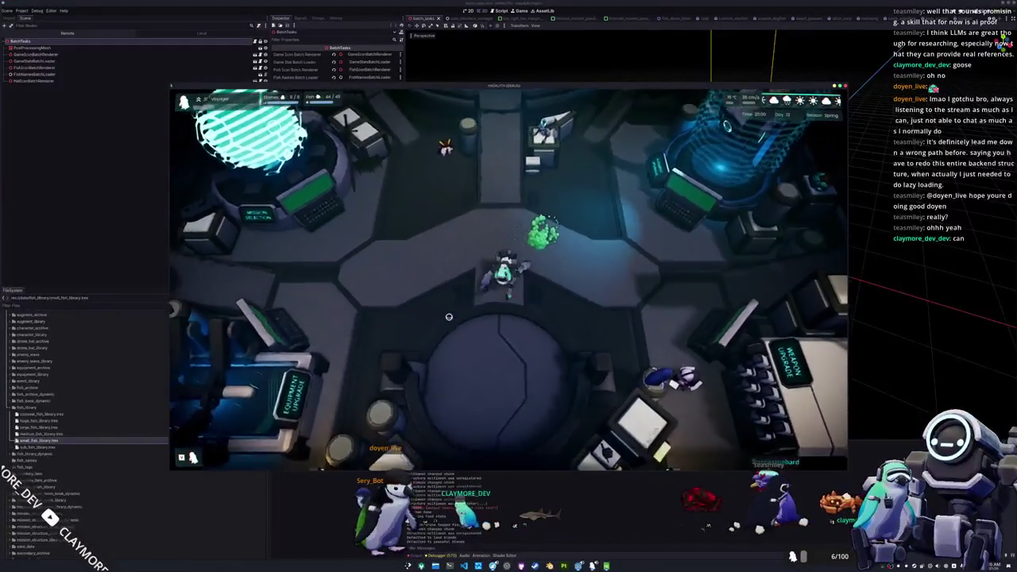
{"action": "key", "text": "e"}
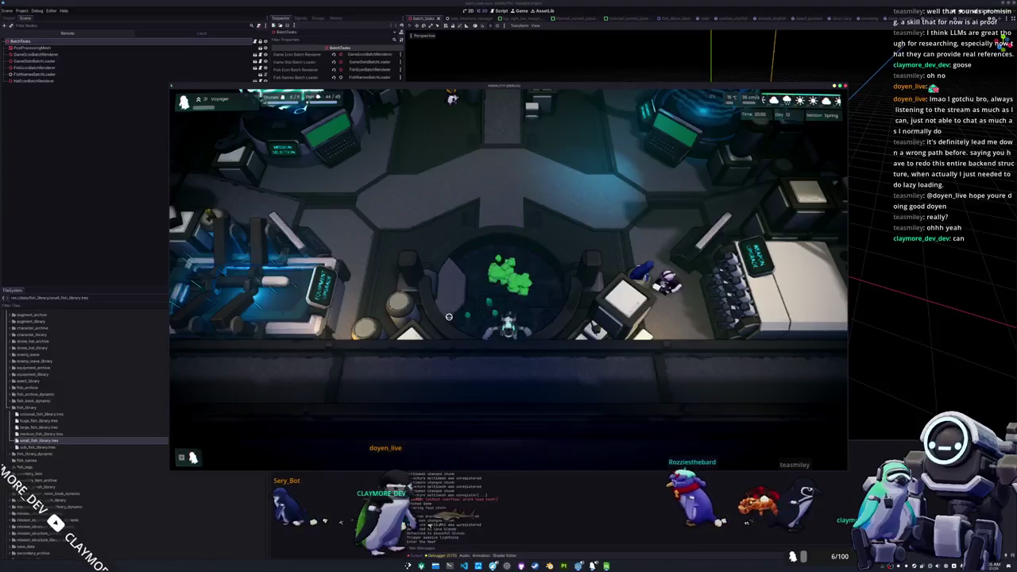
{"action": "scroll", "coordinate": [526, 345], "scroll_direction": "down", "scroll_amount": 5}
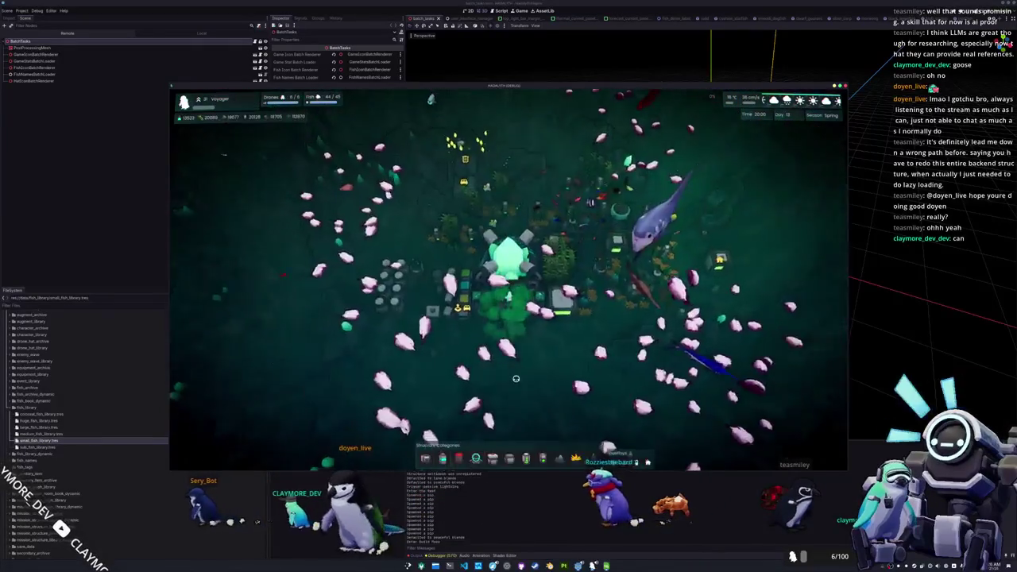
Remove all the pink fish with the 'fish kill' console command.
{"action": "key", "text": "grave"}
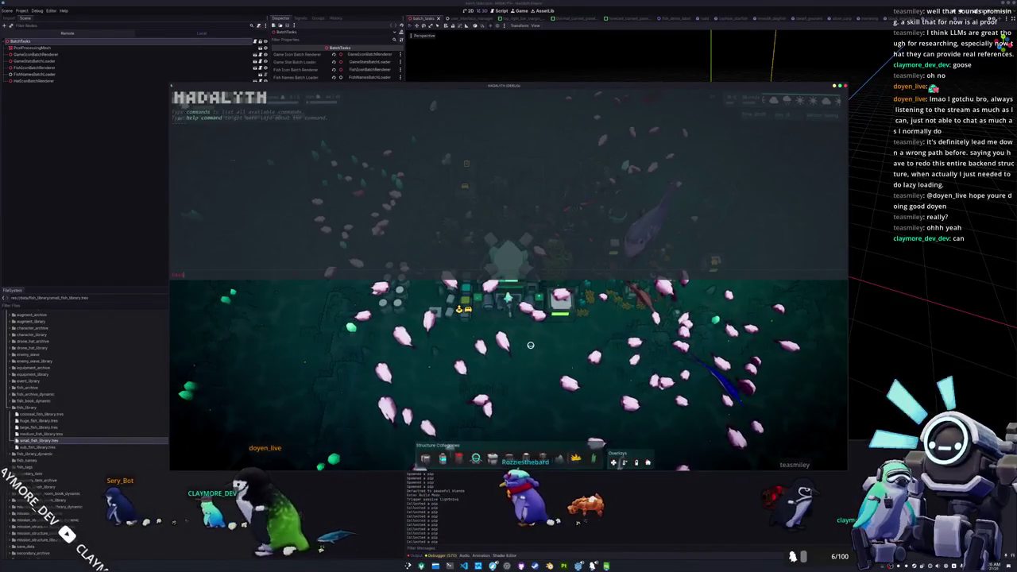
{"action": "type", "text": "fish"}
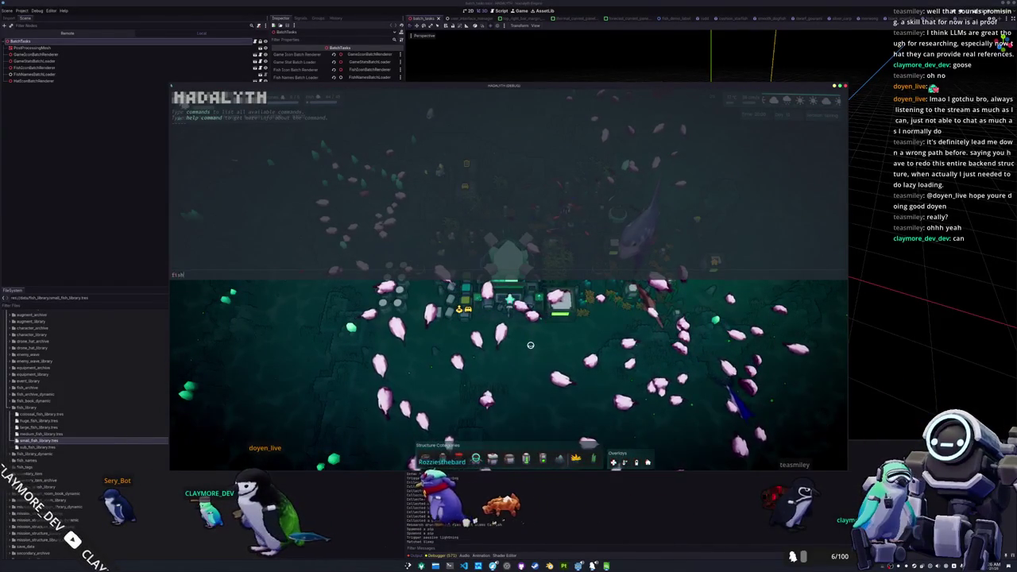
{"action": "type", "text": " kill"}
{"action": "key", "text": "Return"}
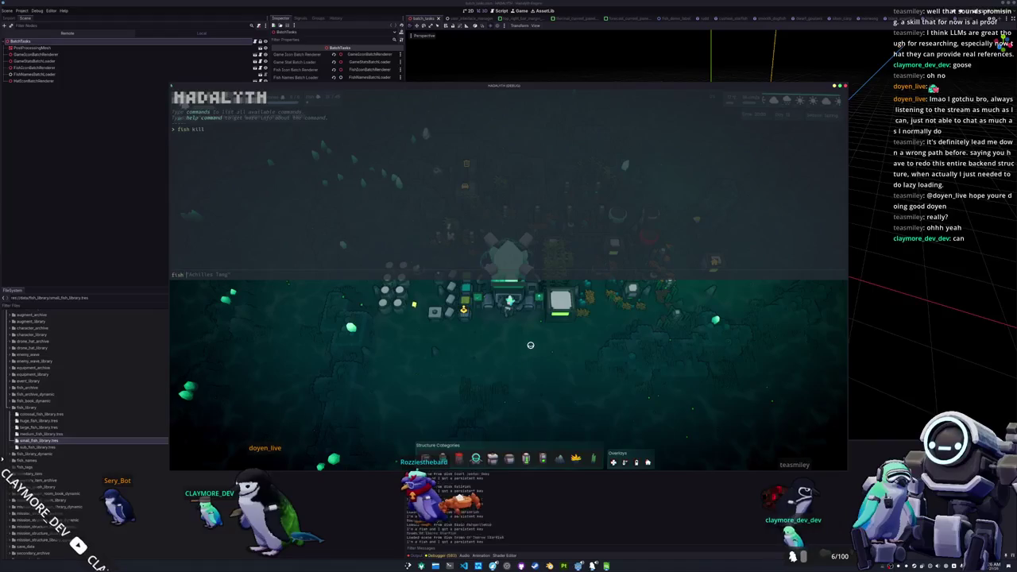
Spawn 100 Giant Kelpfish around the base from the debug console.
{"action": "type", "text": "Giant Kelpfish\" 100"}
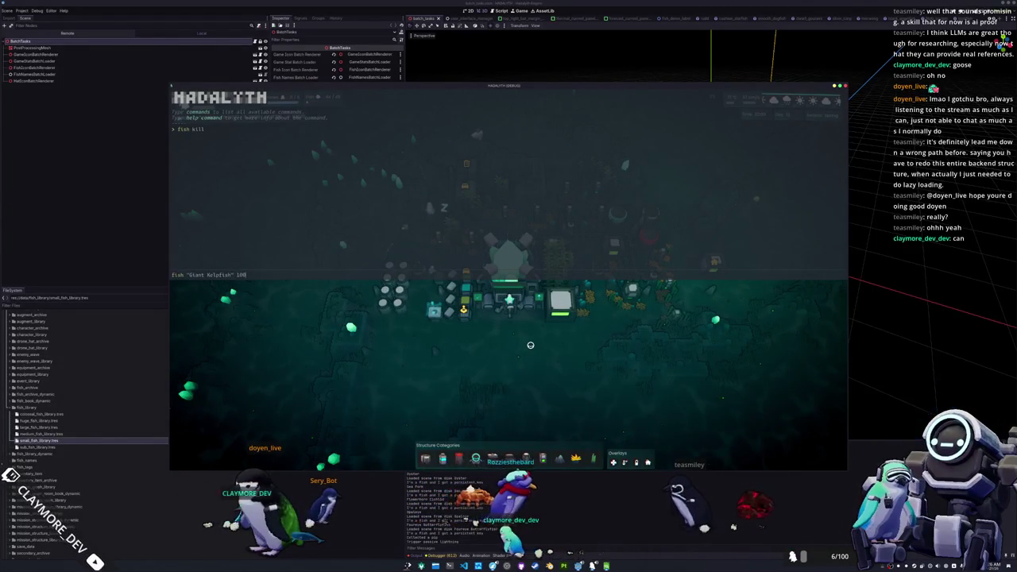
{"action": "key", "text": "Return"}
{"action": "key", "text": "grave"}
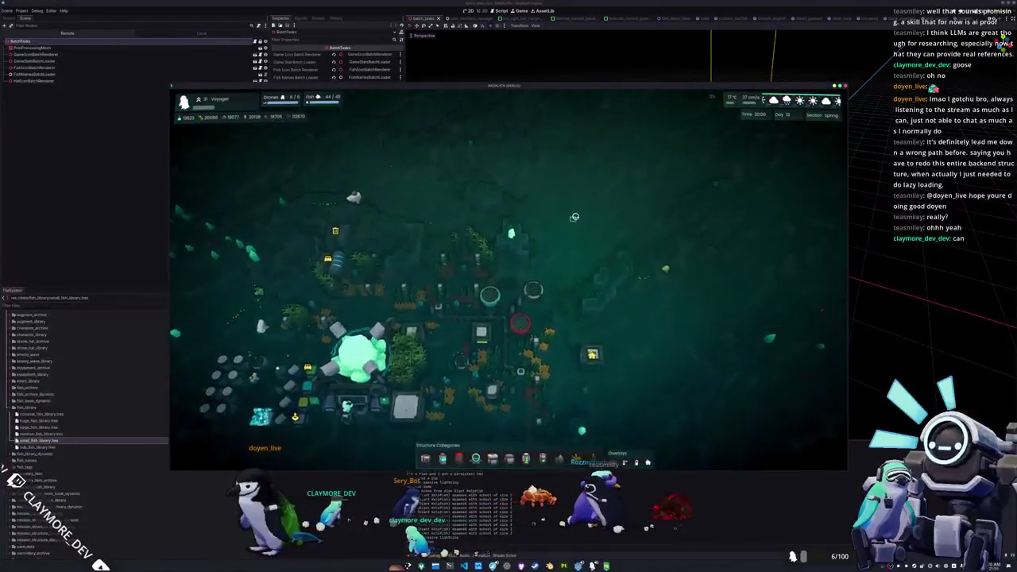
{"action": "key", "text": "w"}
{"action": "key", "text": "d"}
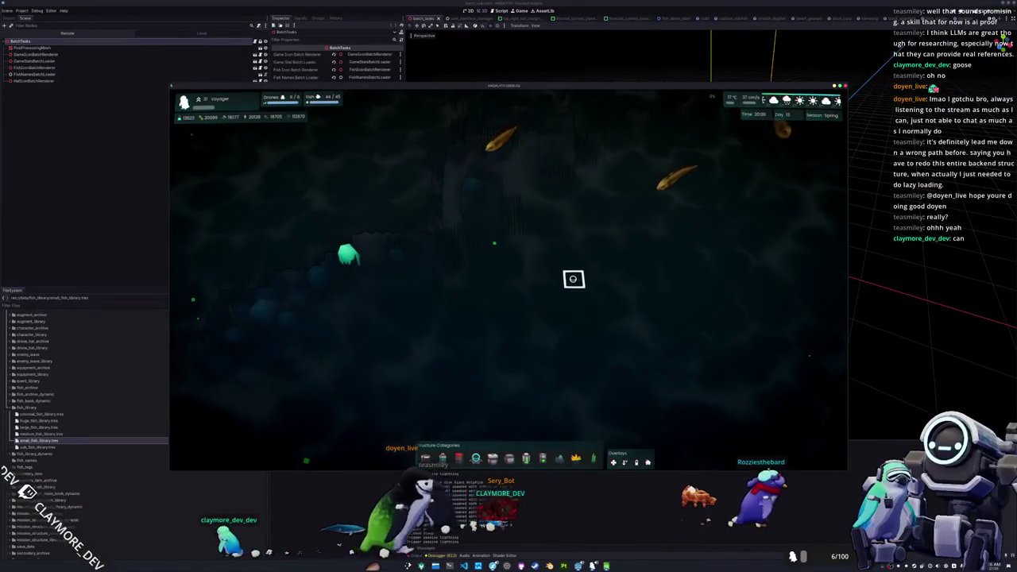
Look over the kelpfish in open water, hiding and restoring the HUD.
{"action": "key", "text": "h"}
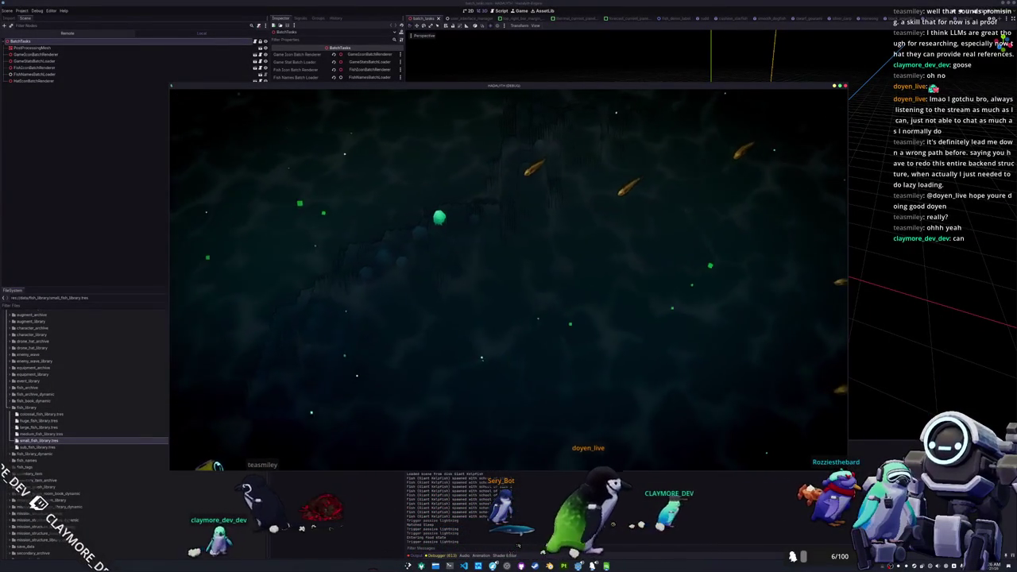
{"action": "key", "text": "h"}
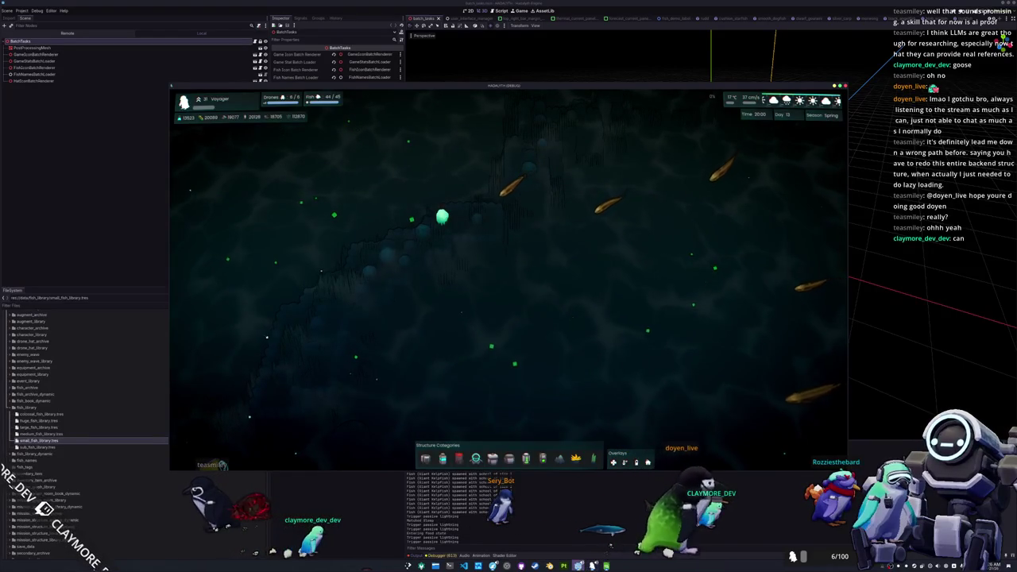
{"action": "mouse_move", "coordinate": [578, 565]}
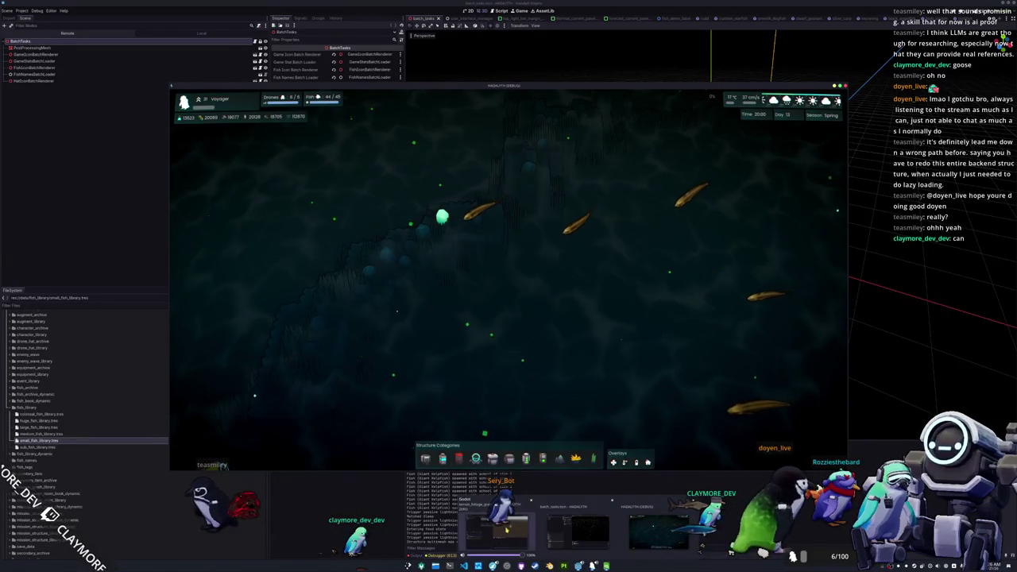
{"action": "scroll", "coordinate": [612, 348], "scroll_direction": "down", "scroll_amount": 3}
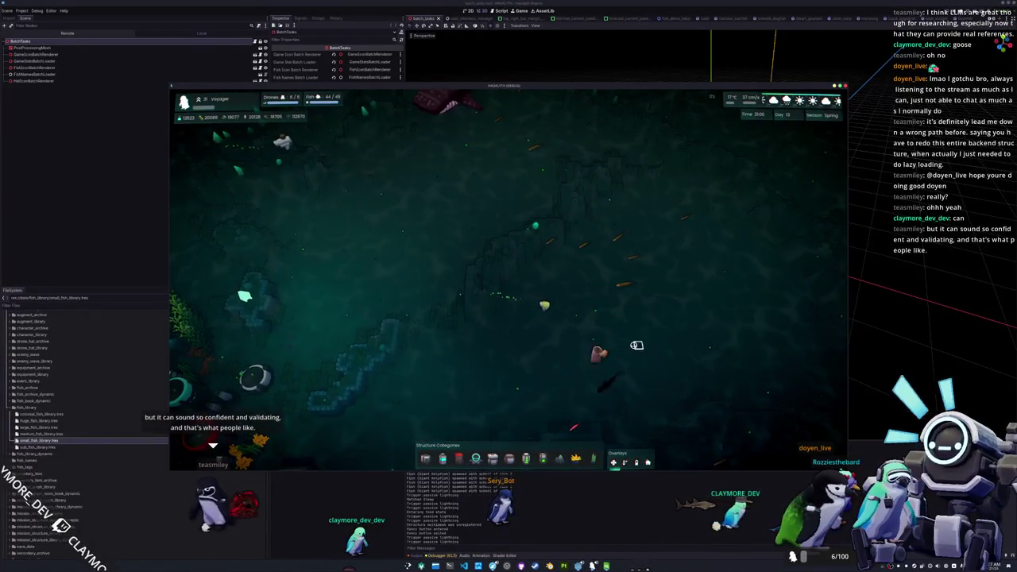
Return the camera to the base and reopen the debug console.
{"action": "key", "text": "h"}
{"action": "scroll", "coordinate": [635, 345], "scroll_direction": "up", "scroll_amount": 2}
{"action": "key", "text": "F1"}
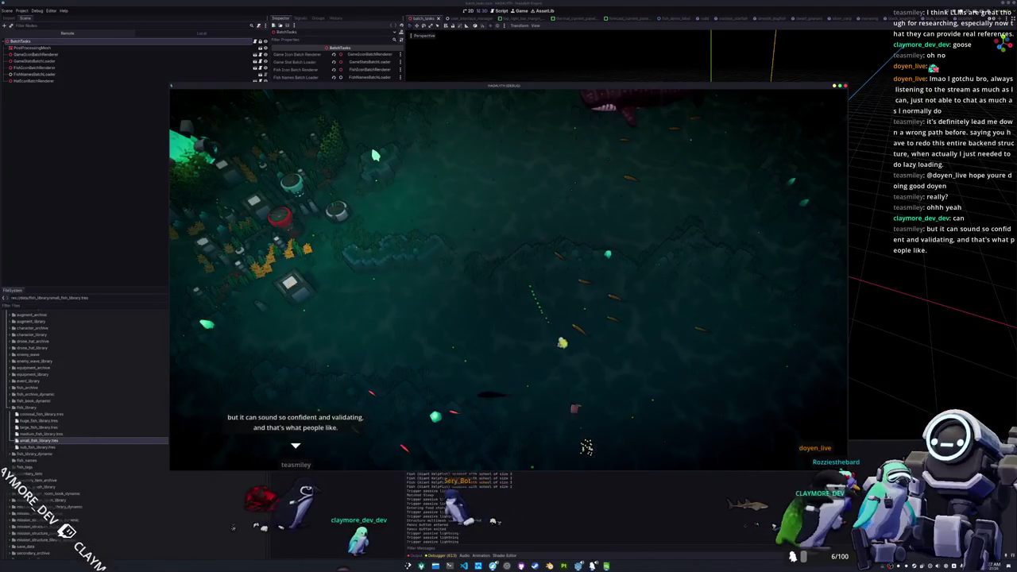
{"action": "key", "text": "F1"}
{"action": "key", "text": "grave"}
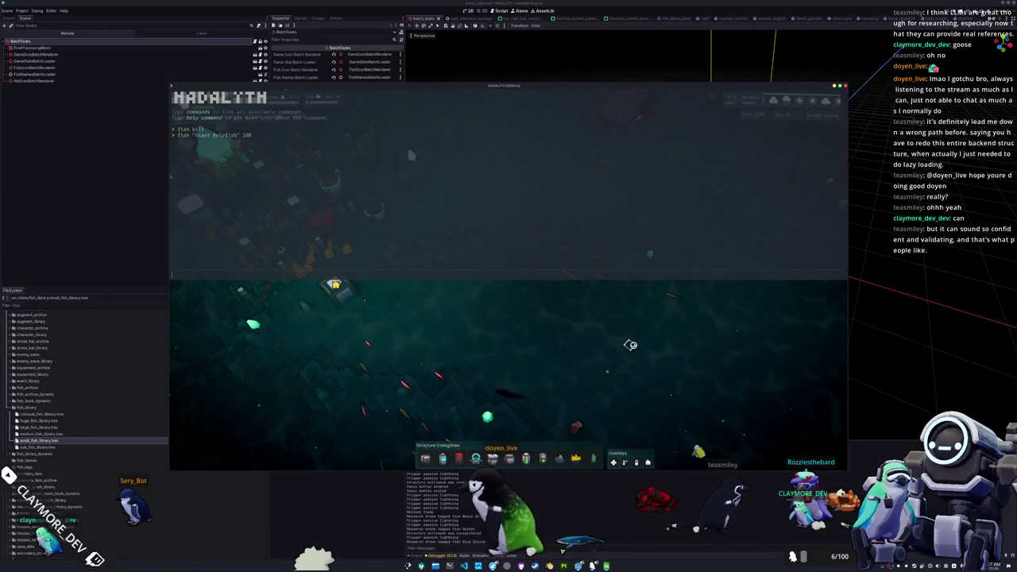
Set the game to day 4 through the debug console, then close it.
{"action": "type", "text": "dev set"}
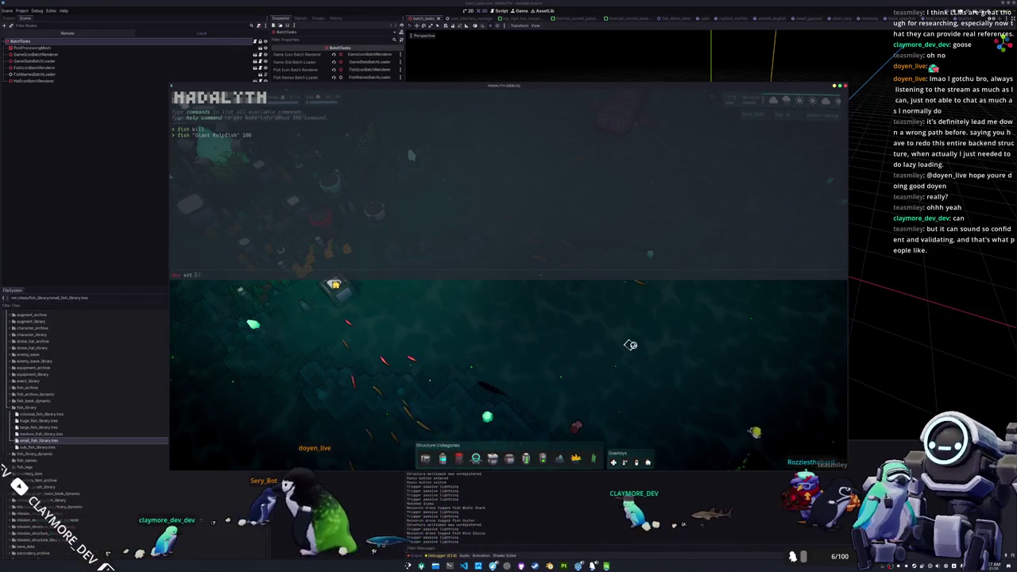
{"action": "key", "text": "Escape"}
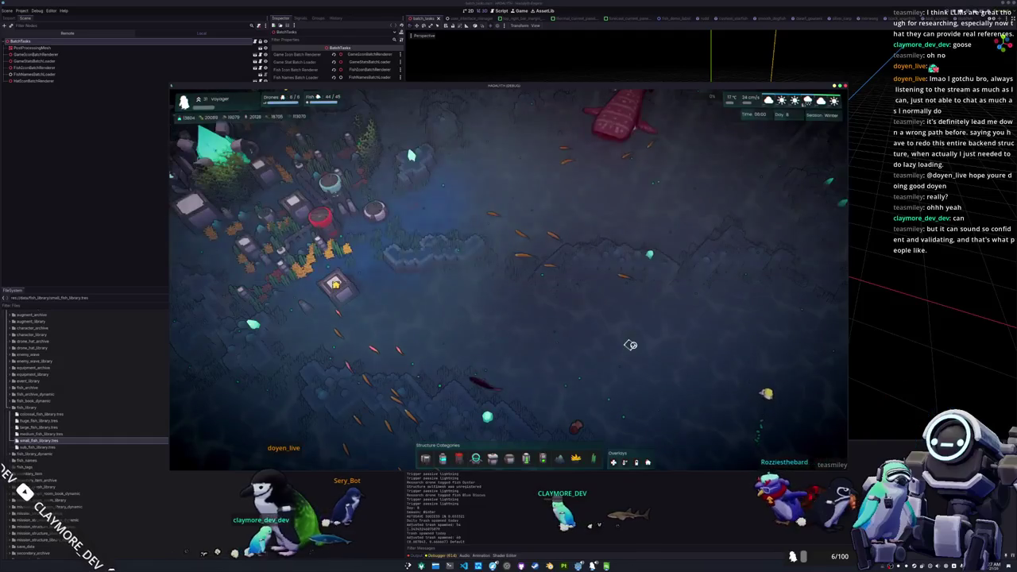
{"action": "key", "text": "grave"}
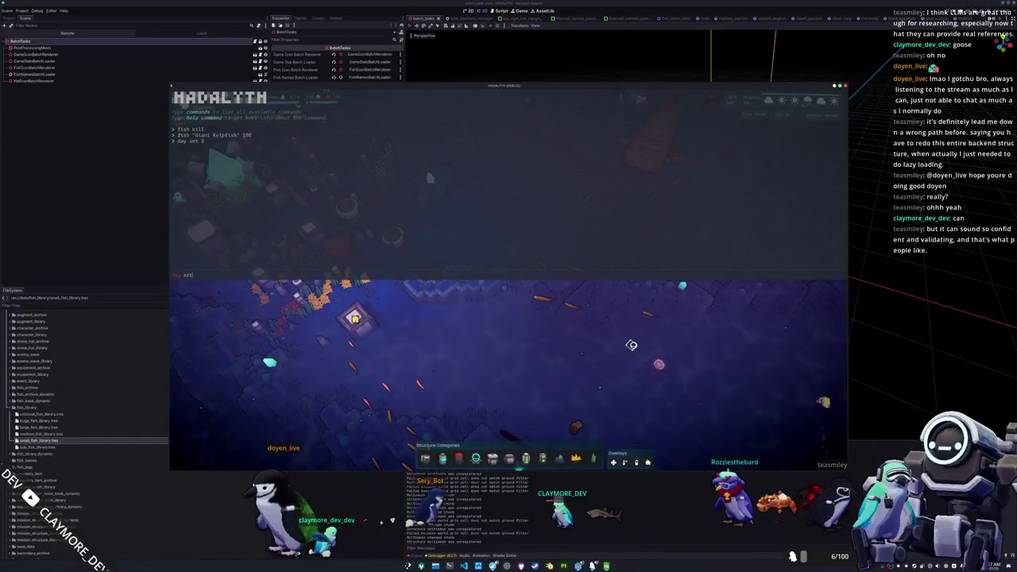
{"action": "key", "text": "Escape"}
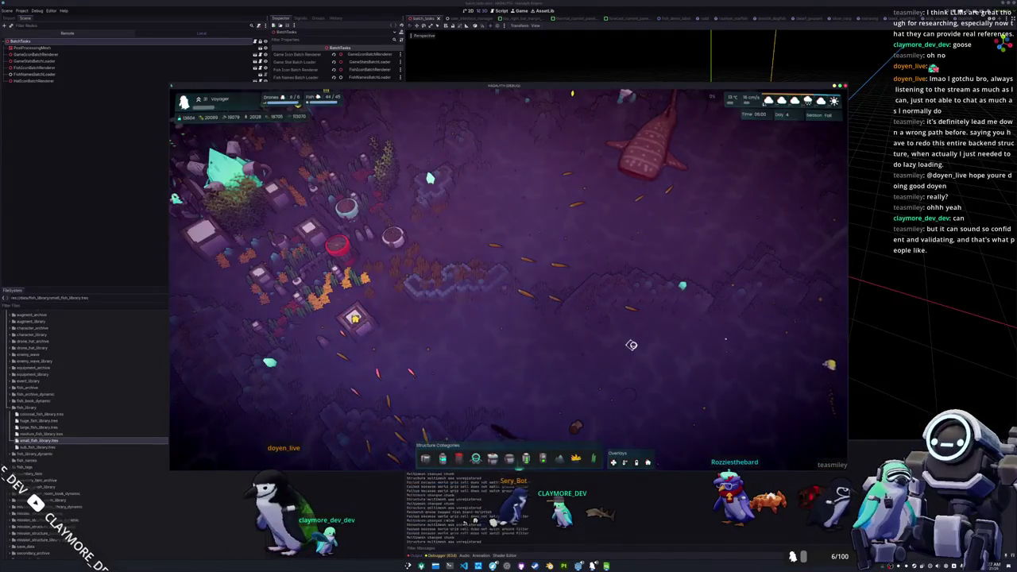
Zoom and pan the camera onto the pink-lit underwater base.
{"action": "key", "text": "a"}
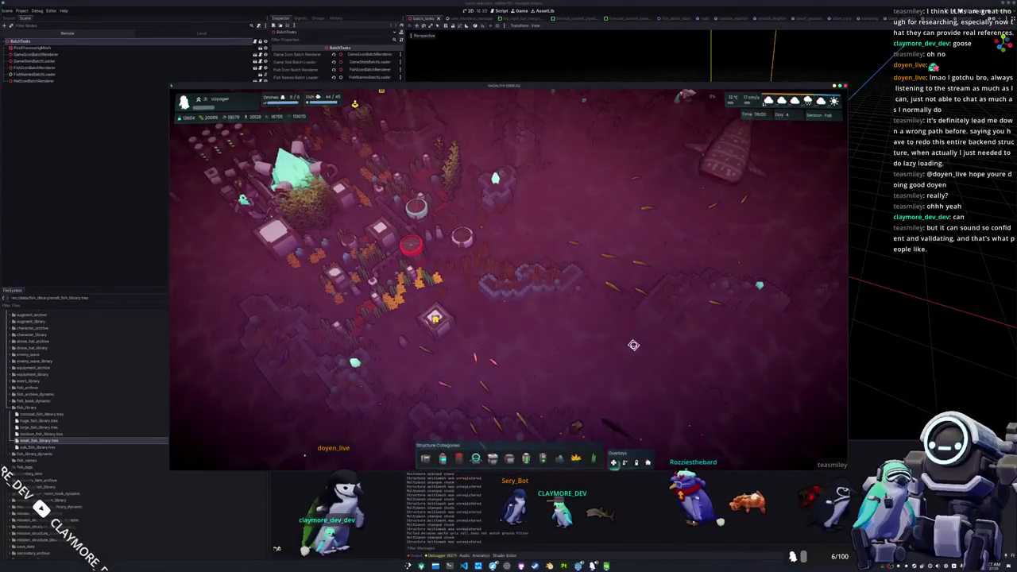
{"action": "scroll", "coordinate": [634, 345], "scroll_direction": "up", "scroll_amount": 5}
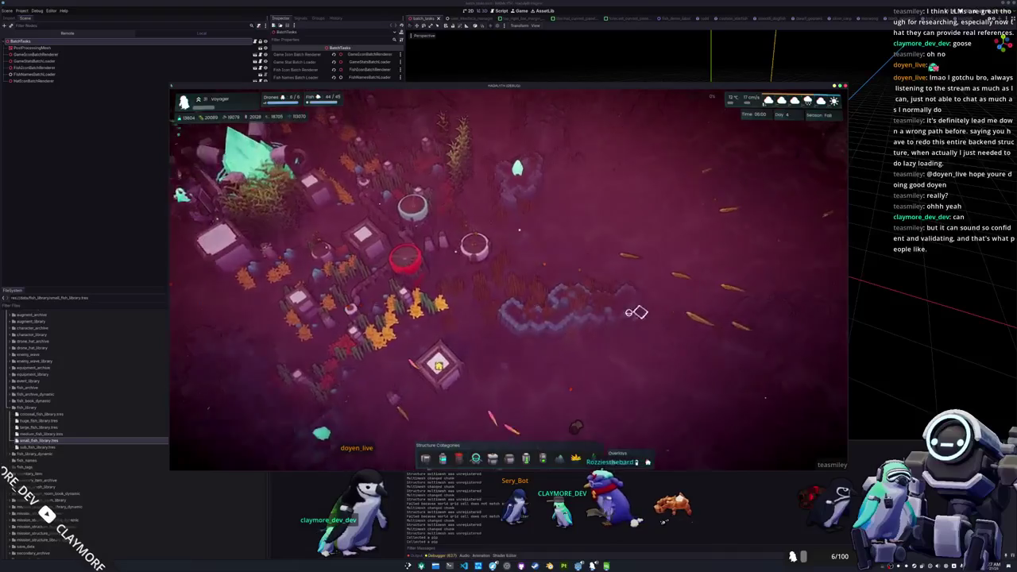
{"action": "key", "text": "a"}
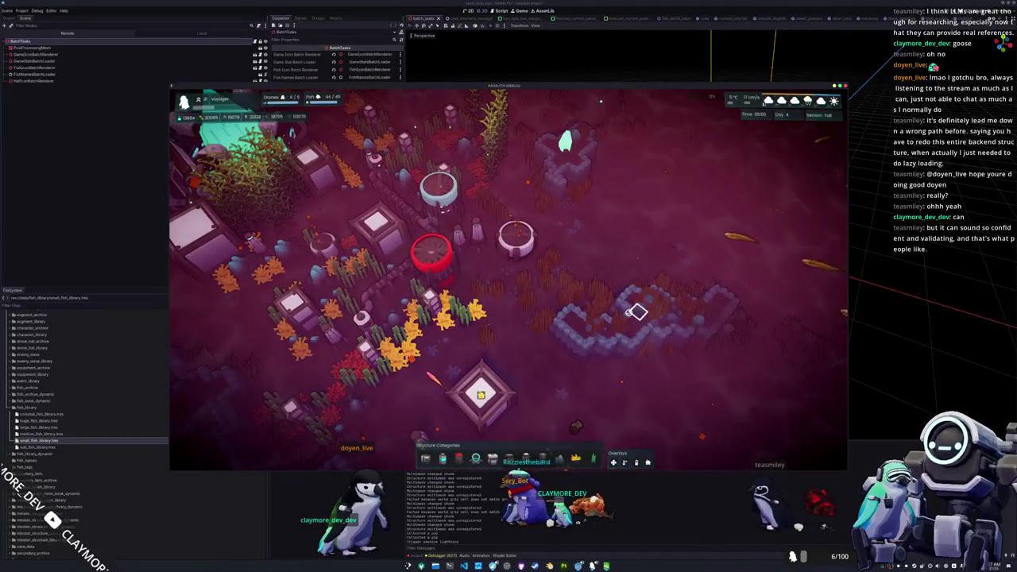
{"action": "key", "text": "w"}
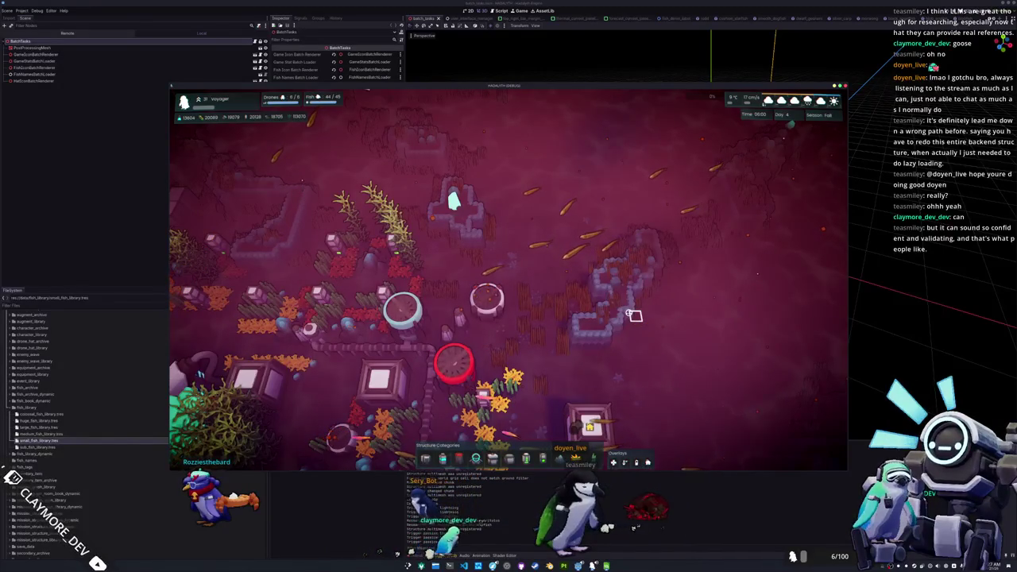
Frame the base from above, centring it in the view.
{"action": "scroll", "coordinate": [604, 350], "scroll_direction": "down", "scroll_amount": 2}
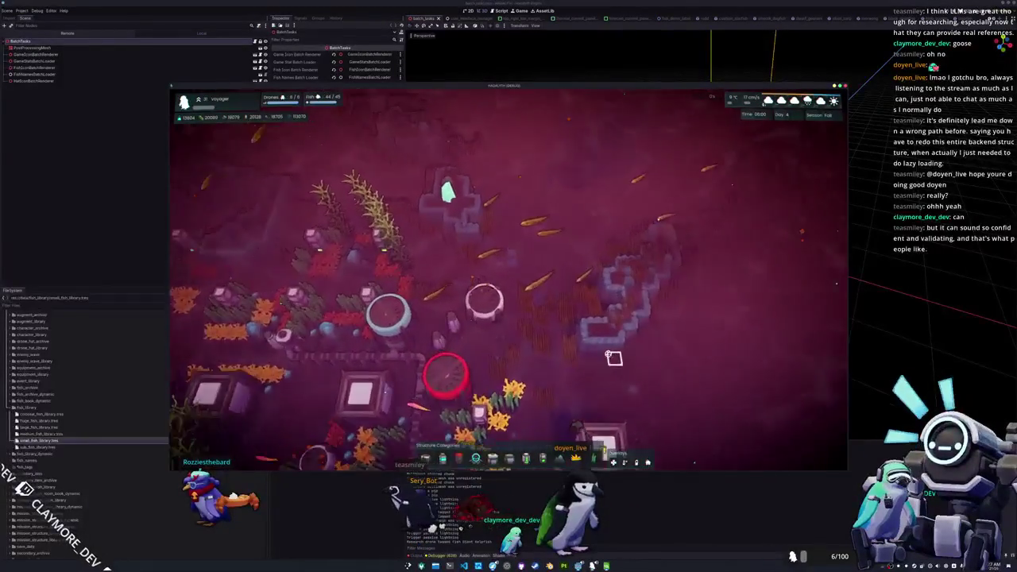
{"action": "scroll", "coordinate": [603, 350], "scroll_direction": "down", "scroll_amount": 3}
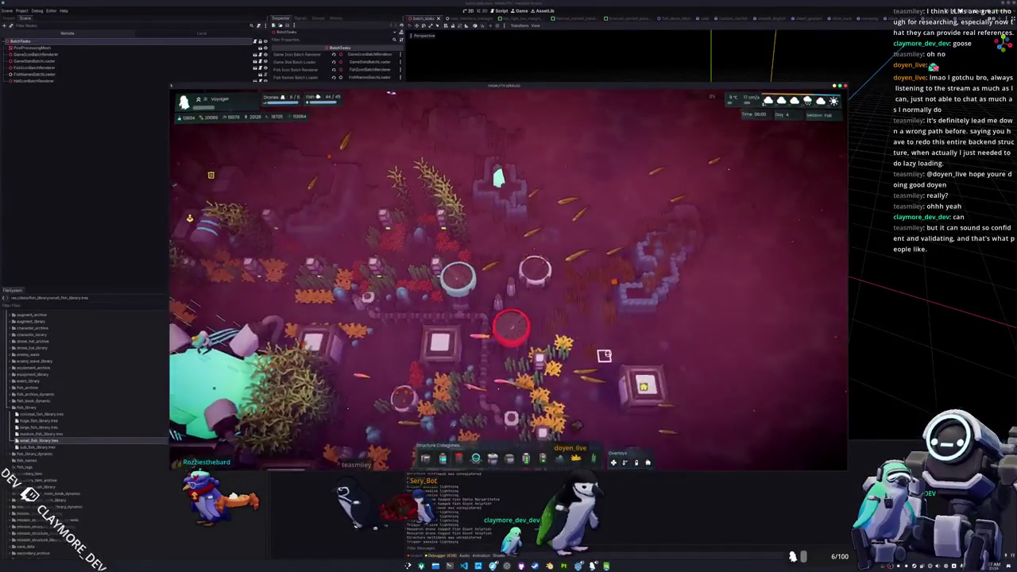
{"action": "key", "text": "w"}
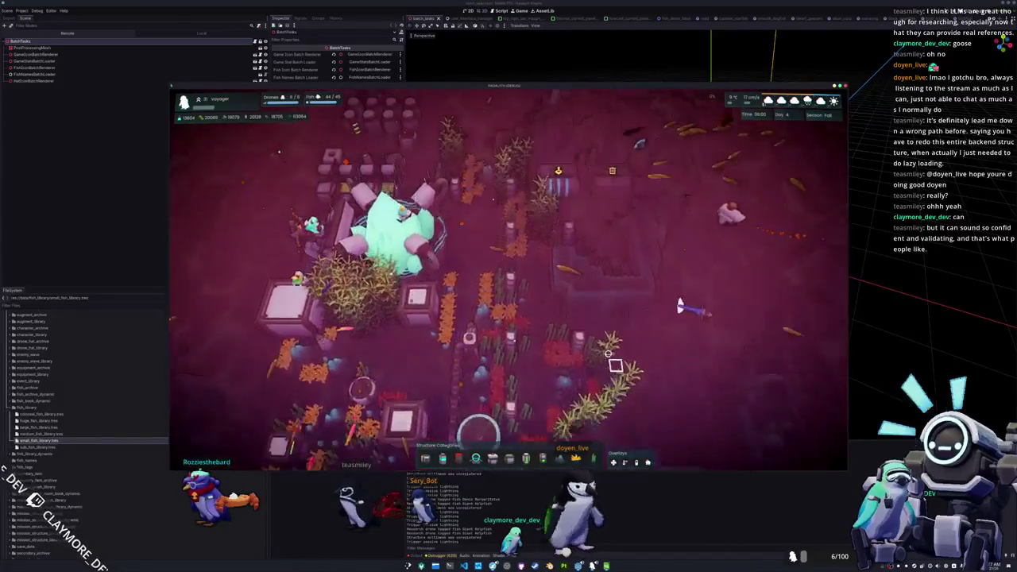
{"action": "scroll", "coordinate": [613, 356], "scroll_direction": "up", "scroll_amount": 3}
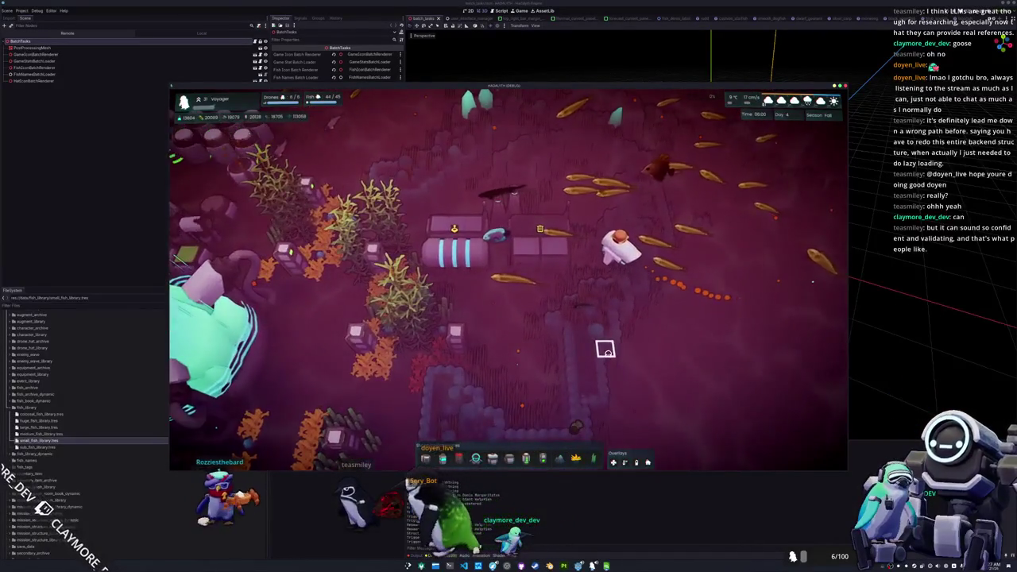
{"action": "scroll", "coordinate": [606, 346], "scroll_direction": "up", "scroll_amount": 2}
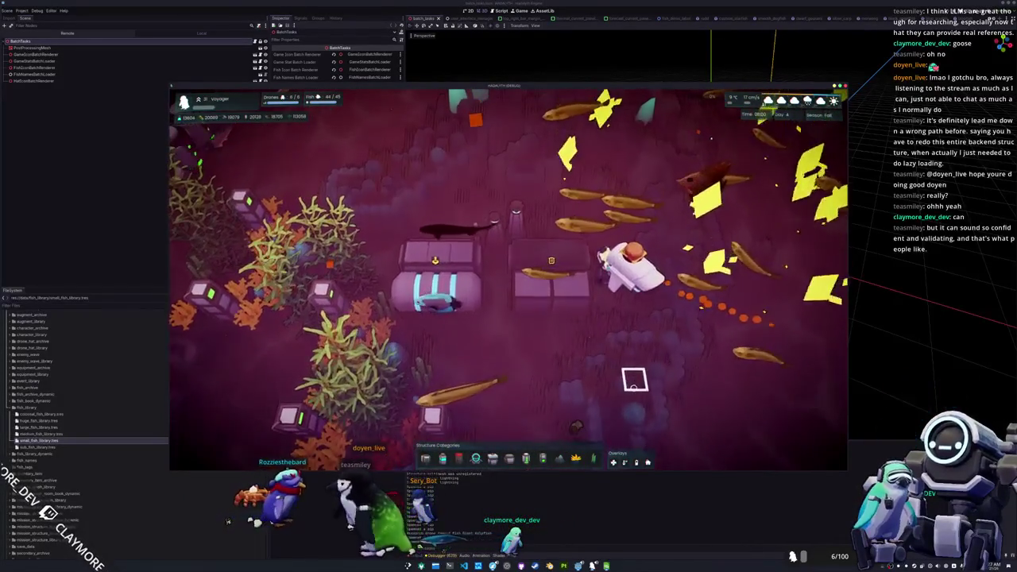
{"action": "scroll", "coordinate": [634, 380], "scroll_direction": "down", "scroll_amount": 5}
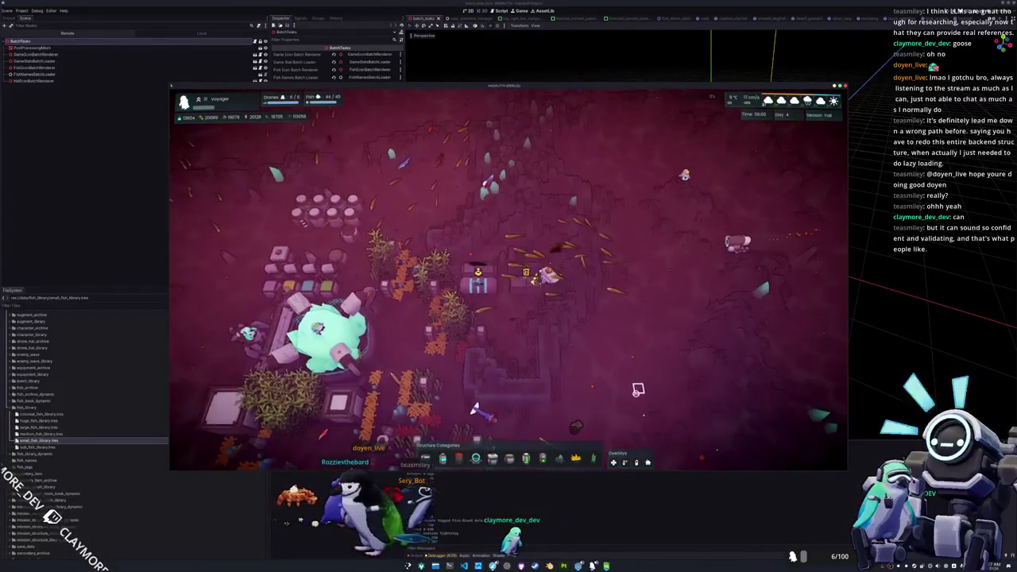
{"action": "key", "text": "a"}
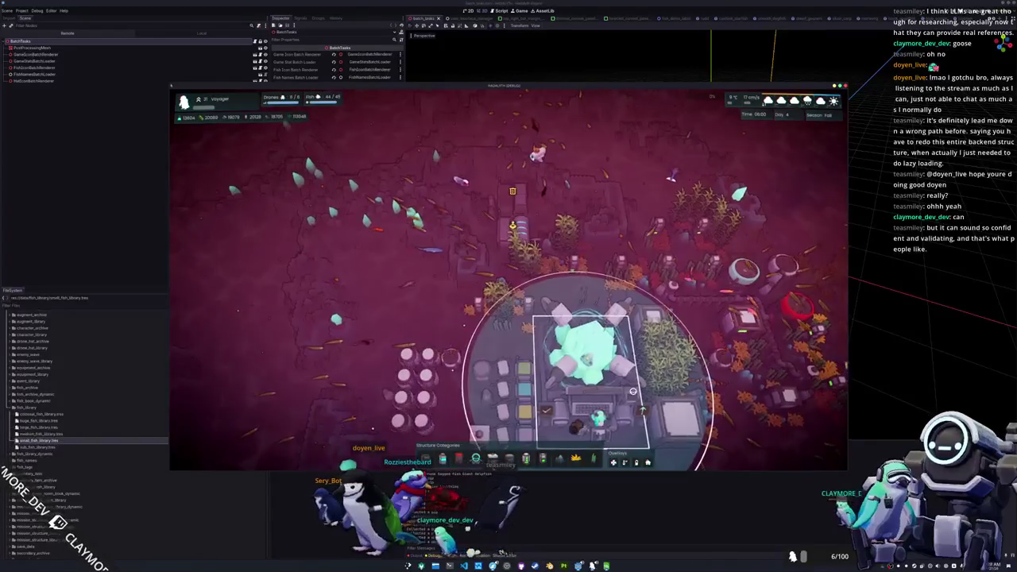
{"action": "key", "text": "e"}
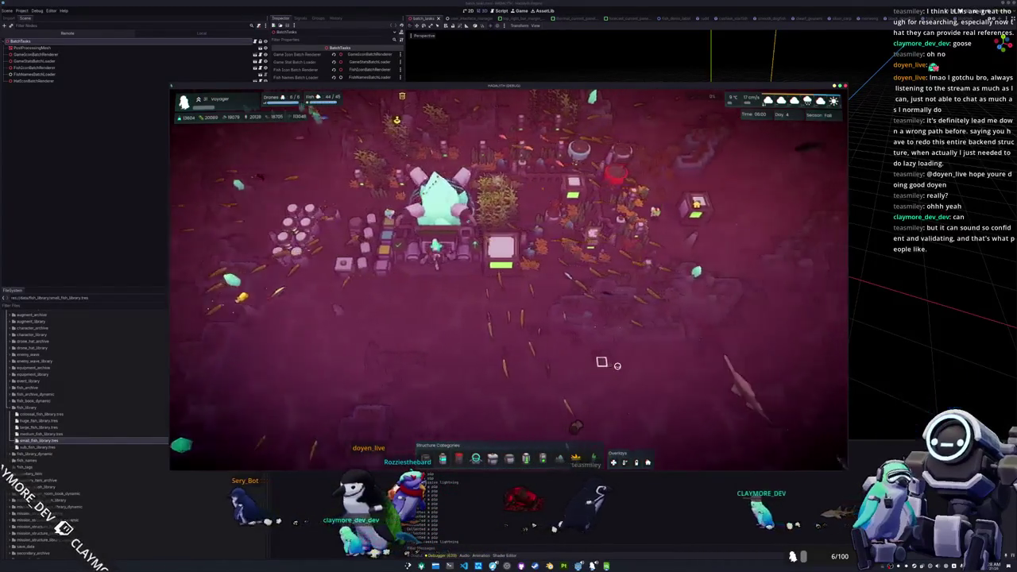
{"action": "scroll", "coordinate": [617, 366], "scroll_direction": "up", "scroll_amount": 5}
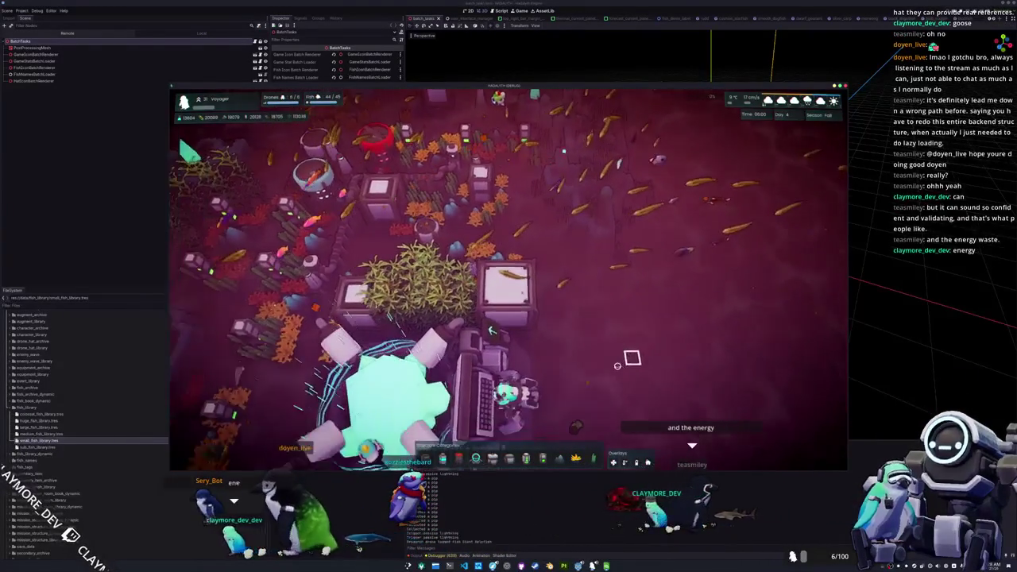
{"action": "scroll", "coordinate": [617, 366], "scroll_direction": "down", "scroll_amount": 2}
{"action": "key", "text": "a"}
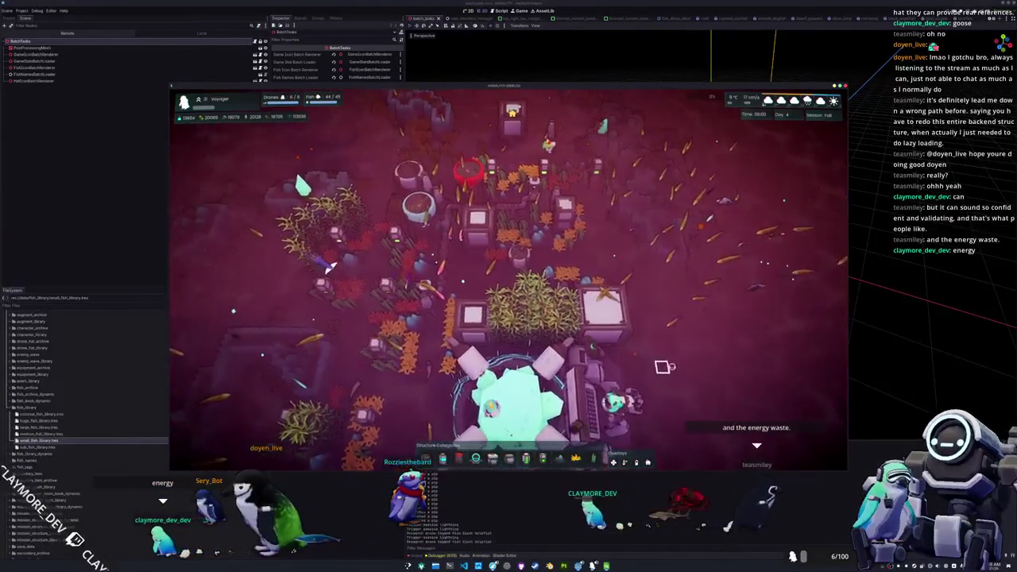
Hide the game HUD and turn the view to show the terrain below the base.
{"action": "key", "text": "h"}
{"action": "scroll", "coordinate": [686, 366], "scroll_direction": "down", "scroll_amount": 1}
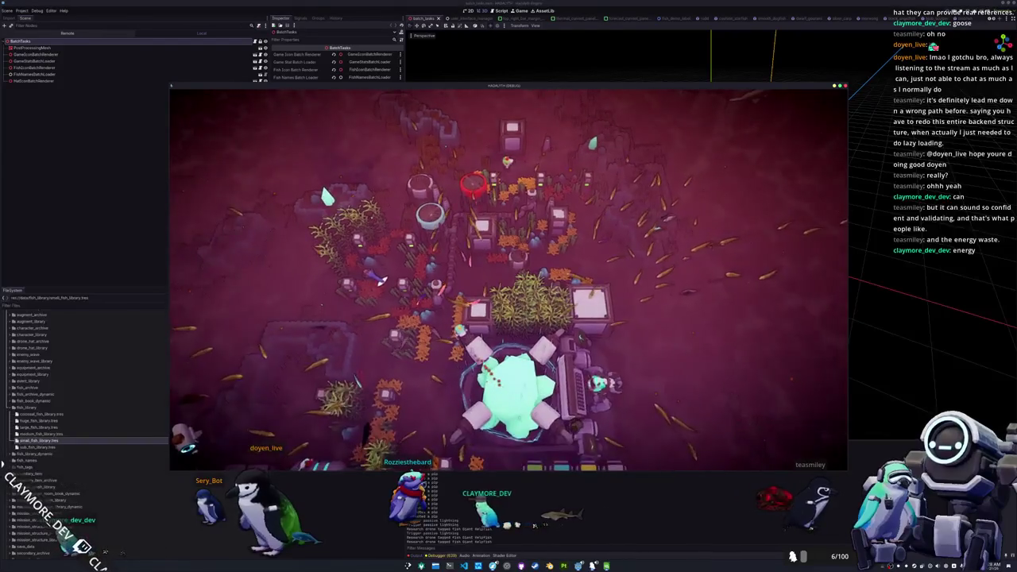
{"action": "key", "text": "e"}
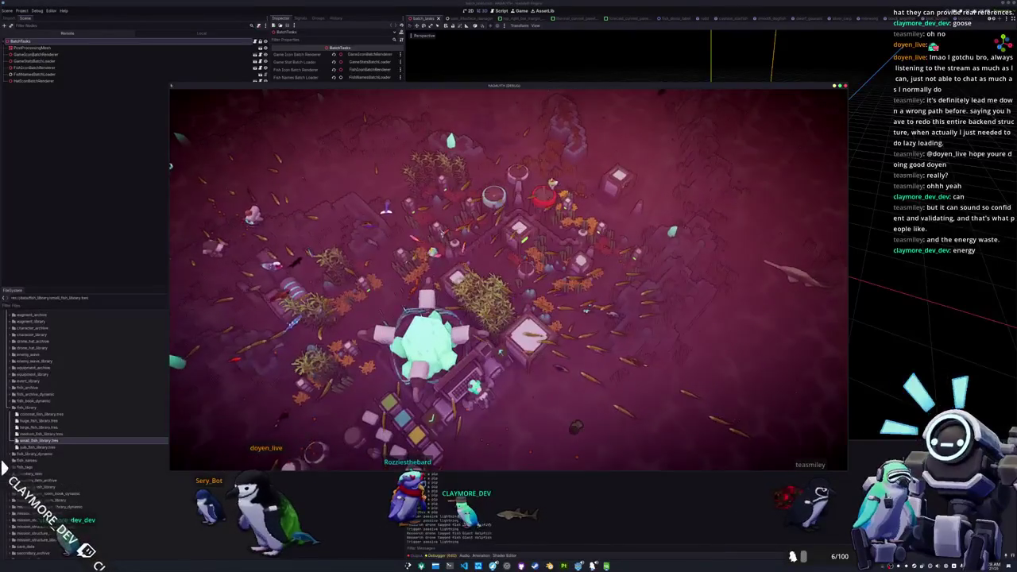
{"action": "key", "text": "s"}
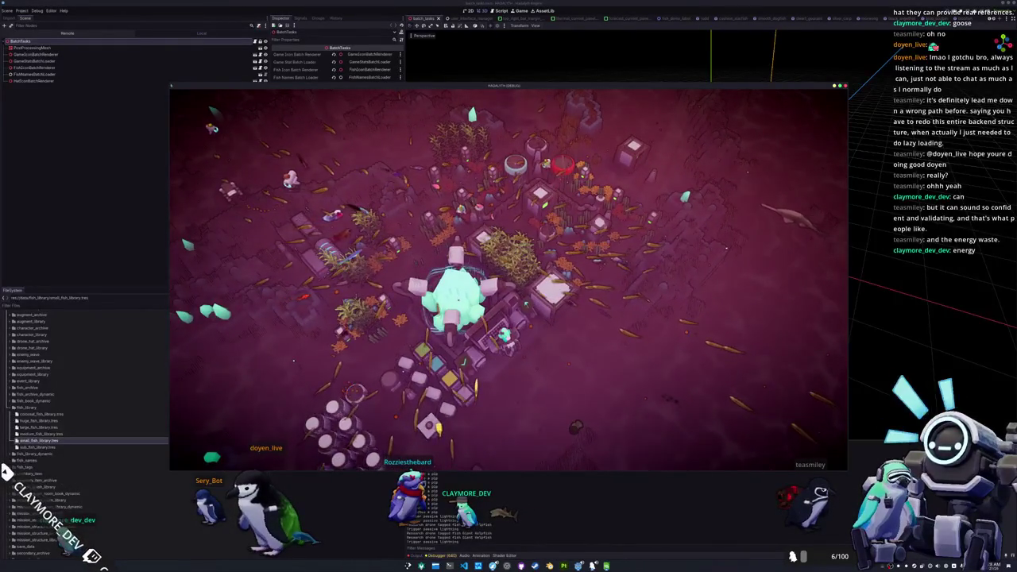
{"action": "scroll", "coordinate": [606, 400], "scroll_direction": "up", "scroll_amount": 3}
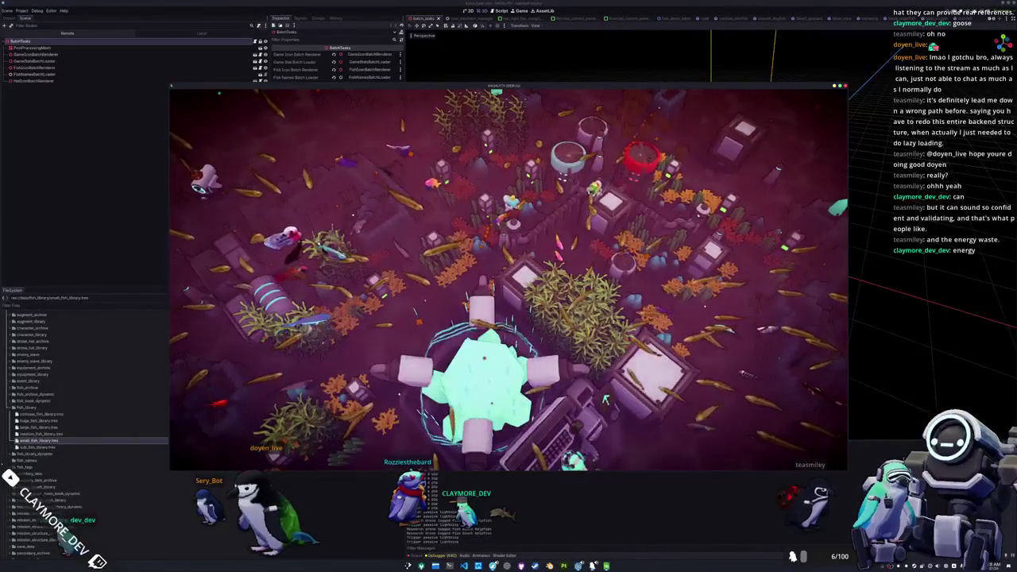
{"action": "scroll", "coordinate": [606, 400], "scroll_direction": "down", "scroll_amount": 2}
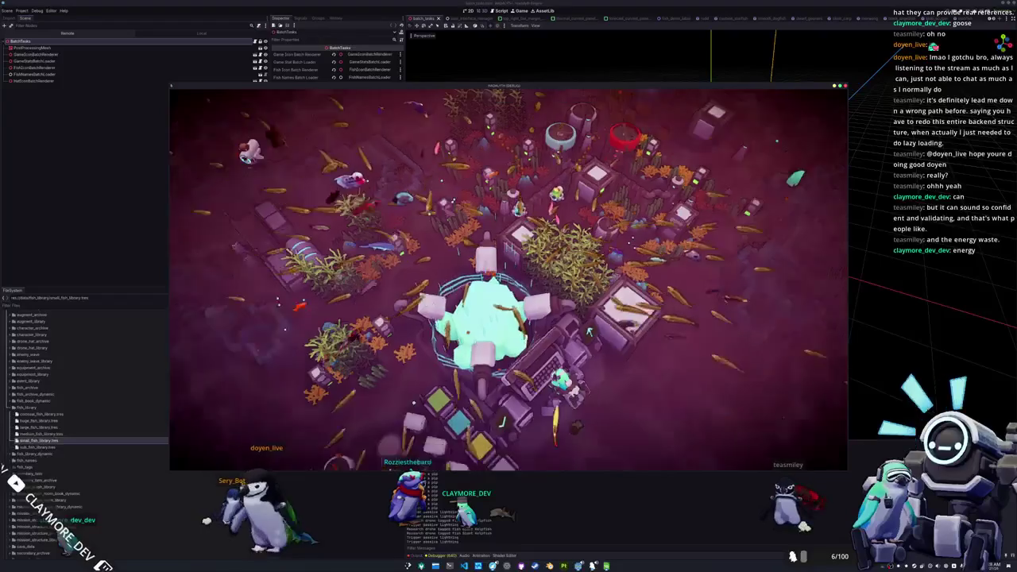
{"action": "scroll", "coordinate": [589, 332], "scroll_direction": "up", "scroll_amount": 2}
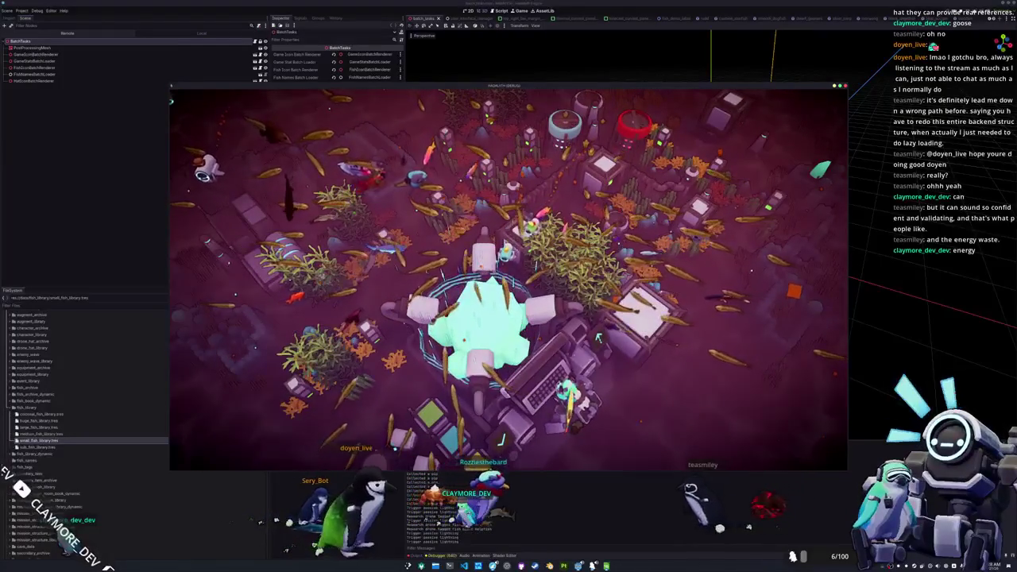
{"action": "scroll", "coordinate": [616, 348], "scroll_direction": "up", "scroll_amount": 2}
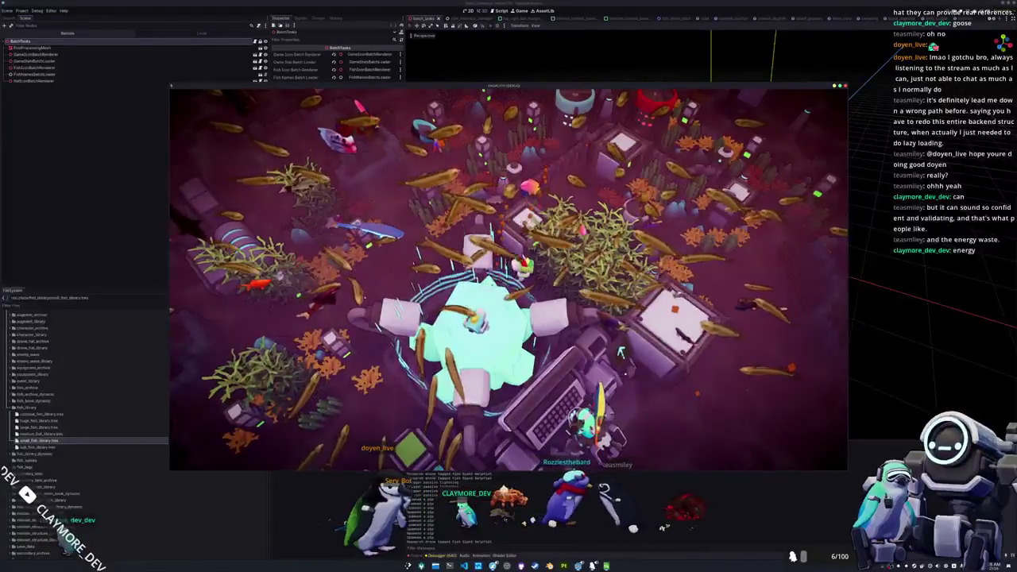
{"action": "scroll", "coordinate": [599, 338], "scroll_direction": "down", "scroll_amount": 2}
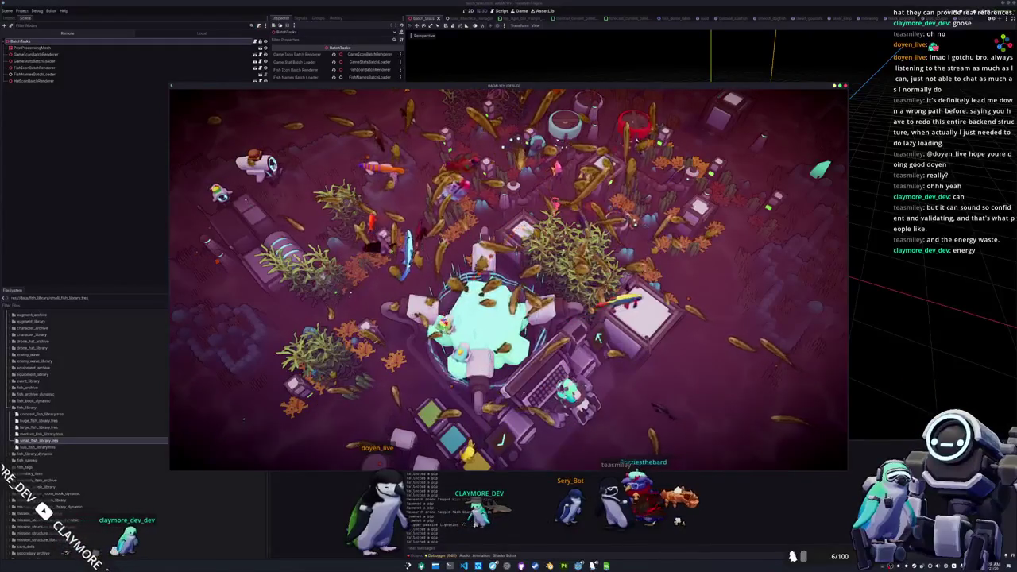
{"action": "scroll", "coordinate": [599, 338], "scroll_direction": "down", "scroll_amount": 2}
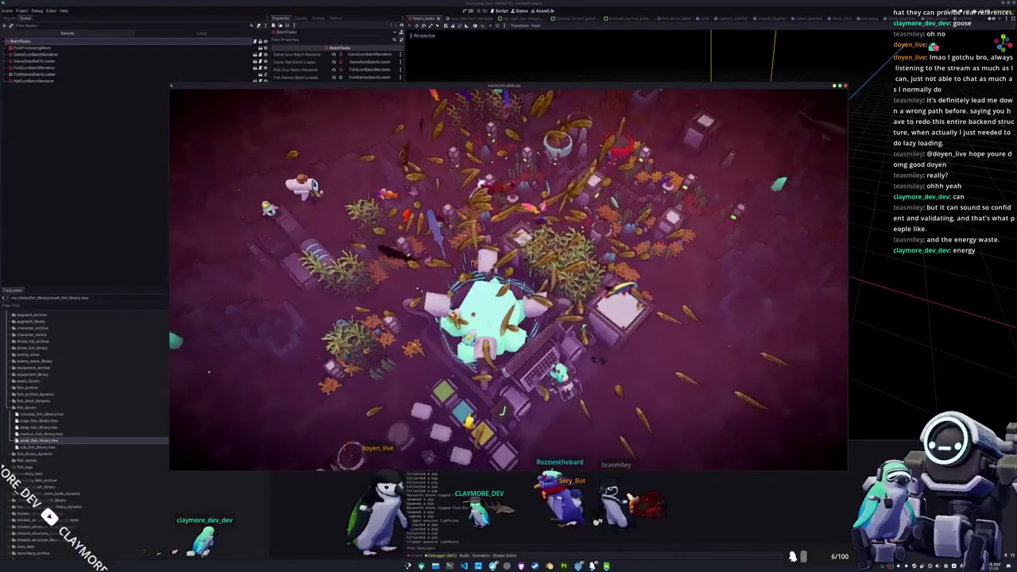
Pan and zoom out until the whale shark swims into view.
{"action": "left_click_drag", "start_coordinate": [583, 327], "coordinate": [546, 357]}
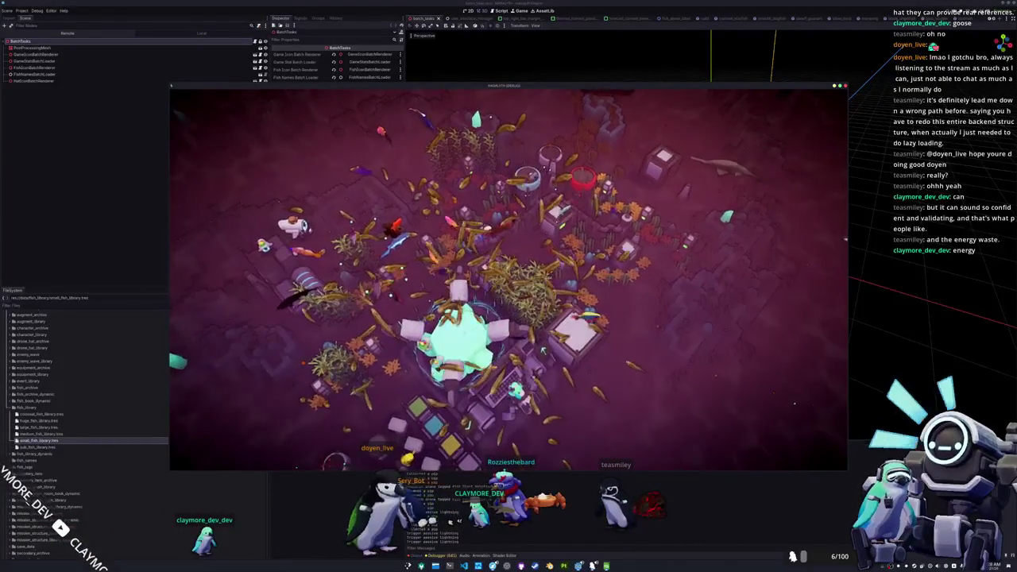
{"action": "scroll", "coordinate": [542, 350], "scroll_direction": "down", "scroll_amount": 2}
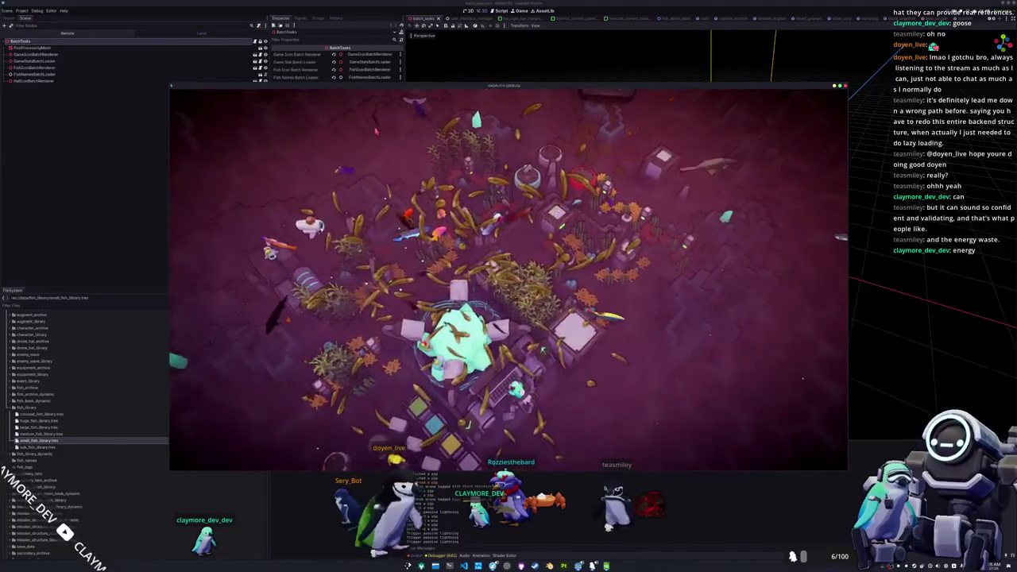
{"action": "scroll", "coordinate": [477, 334], "scroll_direction": "up", "scroll_amount": 2}
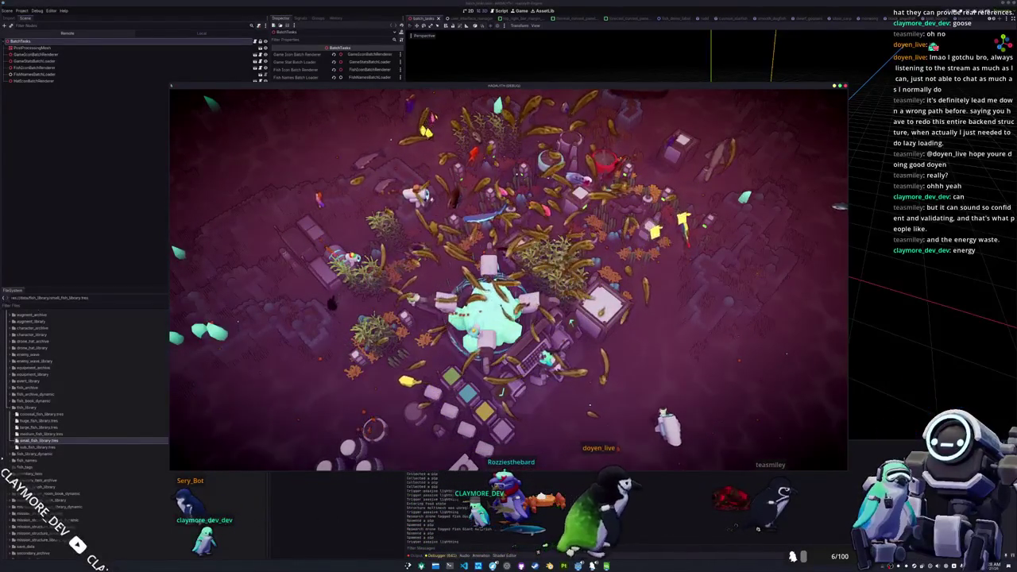
{"action": "scroll", "coordinate": [520, 202], "scroll_direction": "down", "scroll_amount": 2}
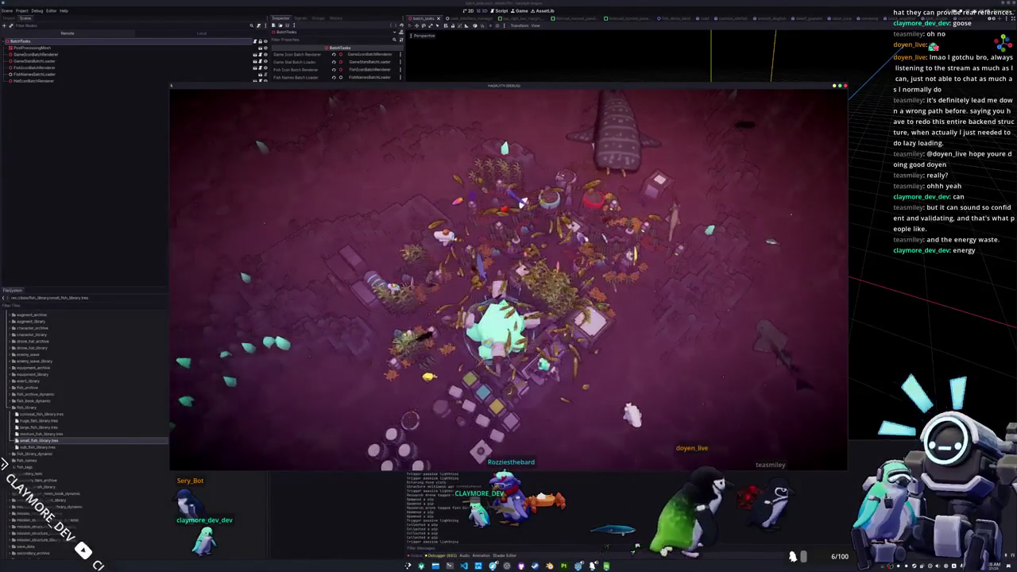
{"action": "scroll", "coordinate": [582, 151], "scroll_direction": "up", "scroll_amount": 1}
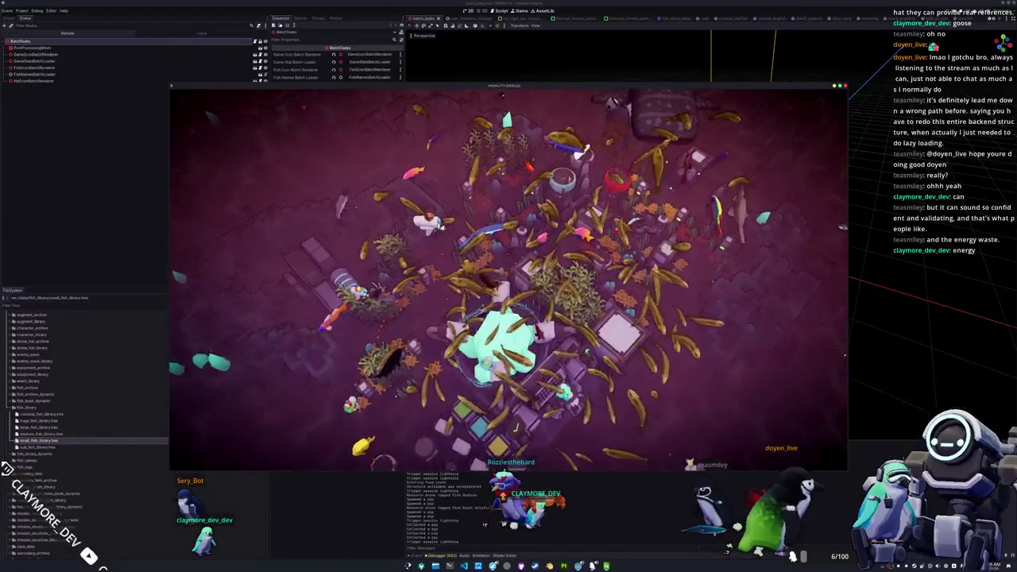
{"action": "scroll", "coordinate": [584, 151], "scroll_direction": "down", "scroll_amount": 2}
{"action": "scroll", "coordinate": [769, 267], "scroll_direction": "up", "scroll_amount": 2}
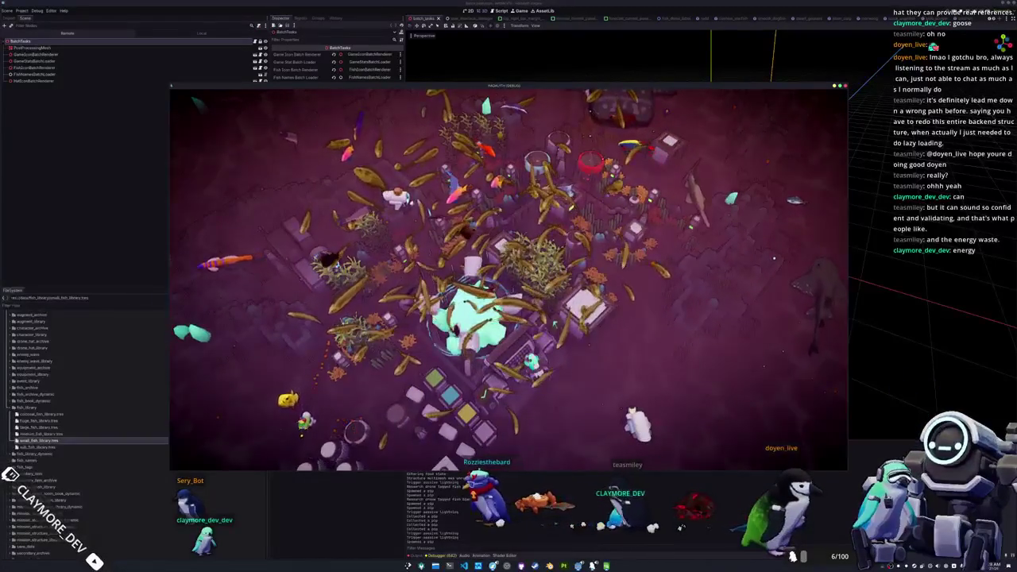
{"action": "scroll", "coordinate": [774, 258], "scroll_direction": "down", "scroll_amount": 1}
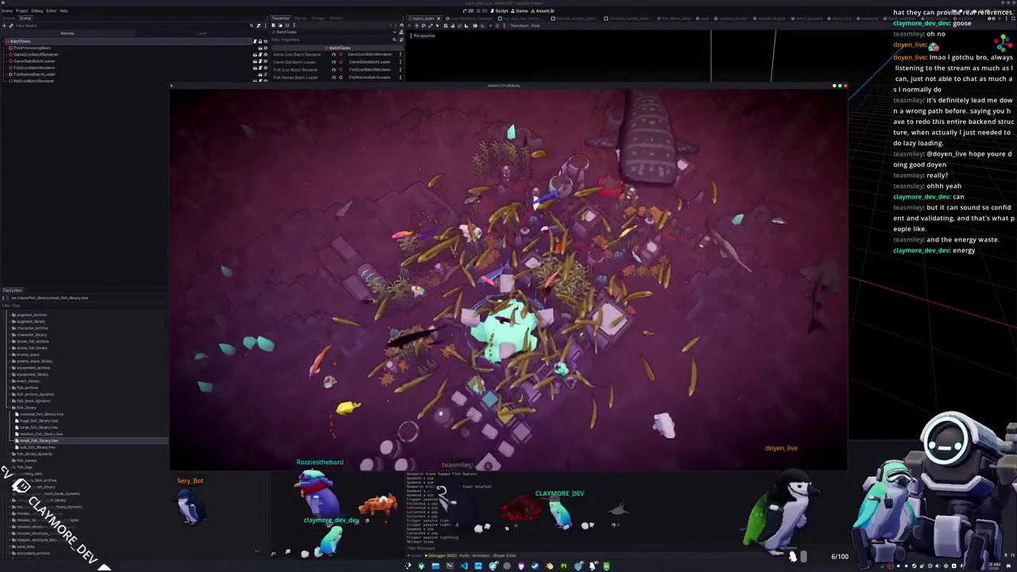
Bring OBS Studio forward, widen its preview and select the overlay source.
{"action": "key", "text": "alt+Tab"}
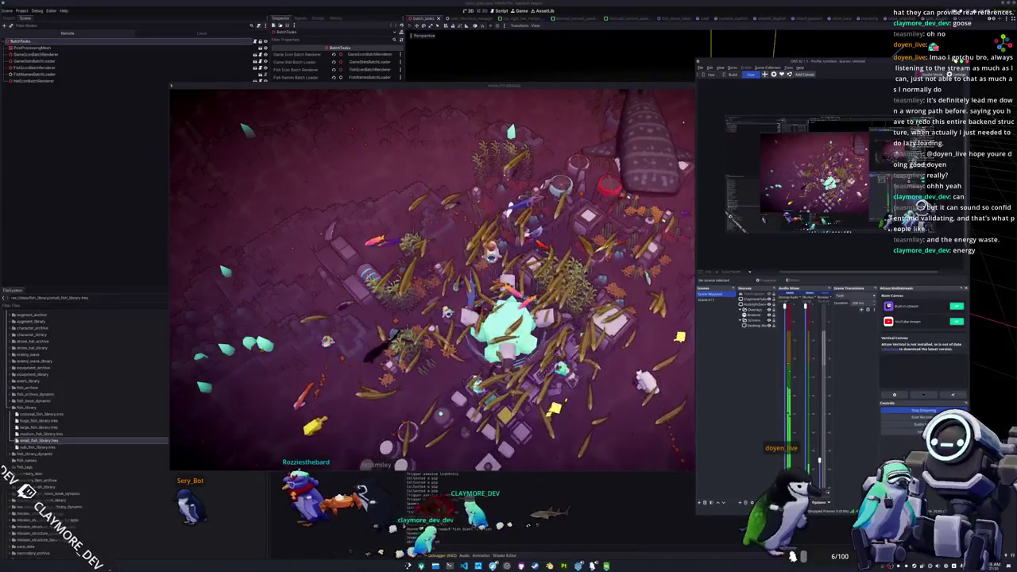
{"action": "left_click_drag", "start_coordinate": [695, 360], "coordinate": [614, 360]}
{"action": "left_click", "coordinate": [673, 298]}
{"action": "left_click", "coordinate": [673, 299]}
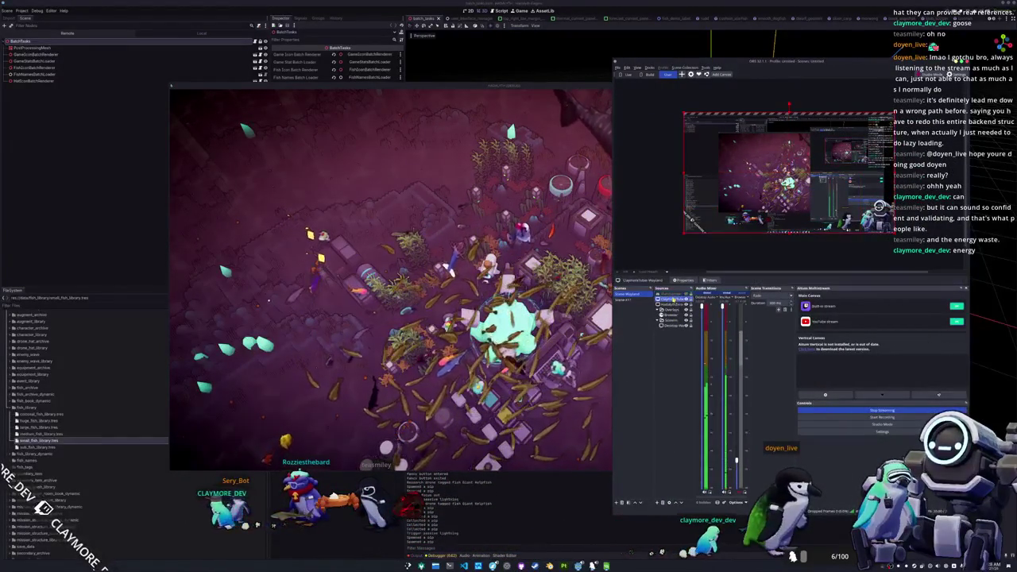
{"action": "left_click", "coordinate": [672, 304]}
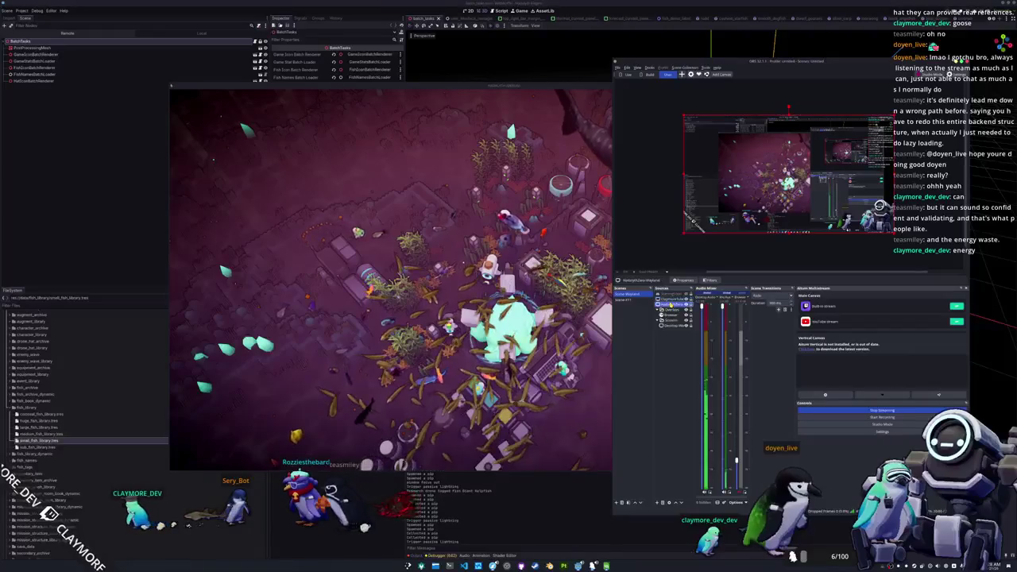
Hide and restore the stream overlays, then open the screen-capture source's Properties.
{"action": "left_click", "coordinate": [687, 303]}
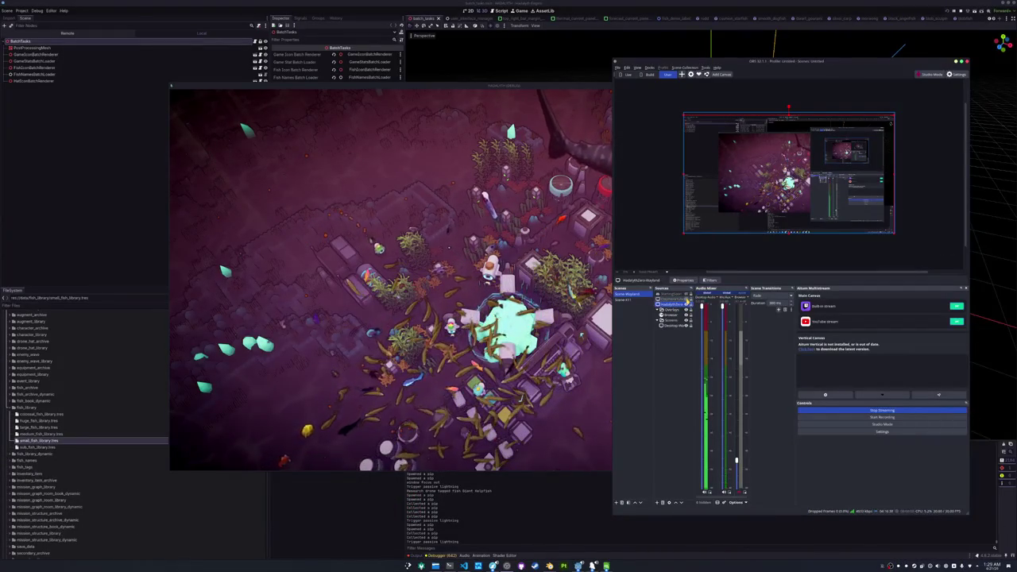
{"action": "left_click", "coordinate": [688, 303]}
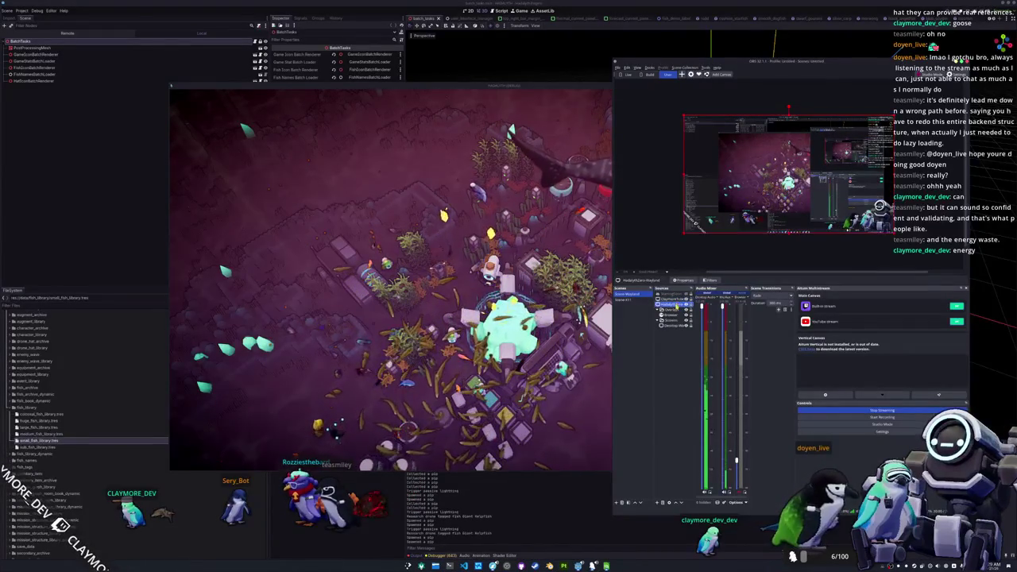
{"action": "double_click", "coordinate": [677, 305]}
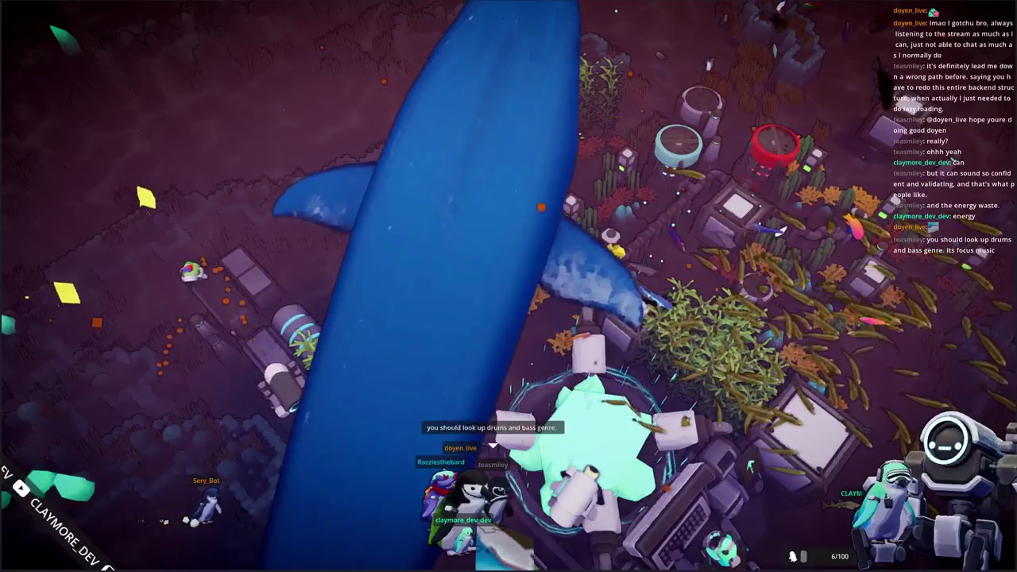
Enter build mode, then leave it to bring up the Pause Menu.
{"action": "key", "text": "b"}
{"action": "key", "text": "Escape"}
{"action": "key", "text": "Escape"}
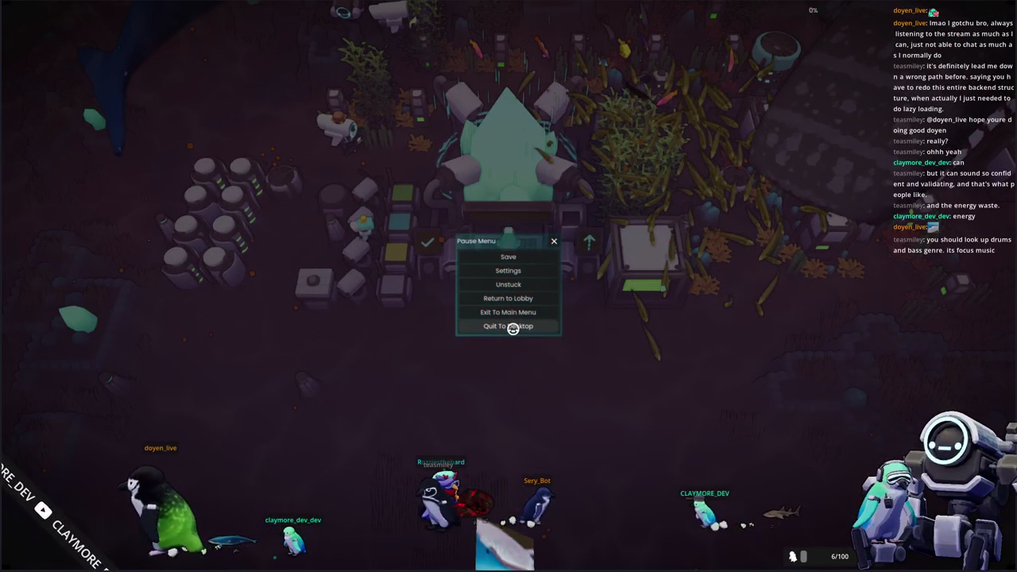
Quit Hadalyth to desktop, launch Kdenlive and start a Vertical HD 30 fps project.
{"action": "left_click", "coordinate": [512, 327]}
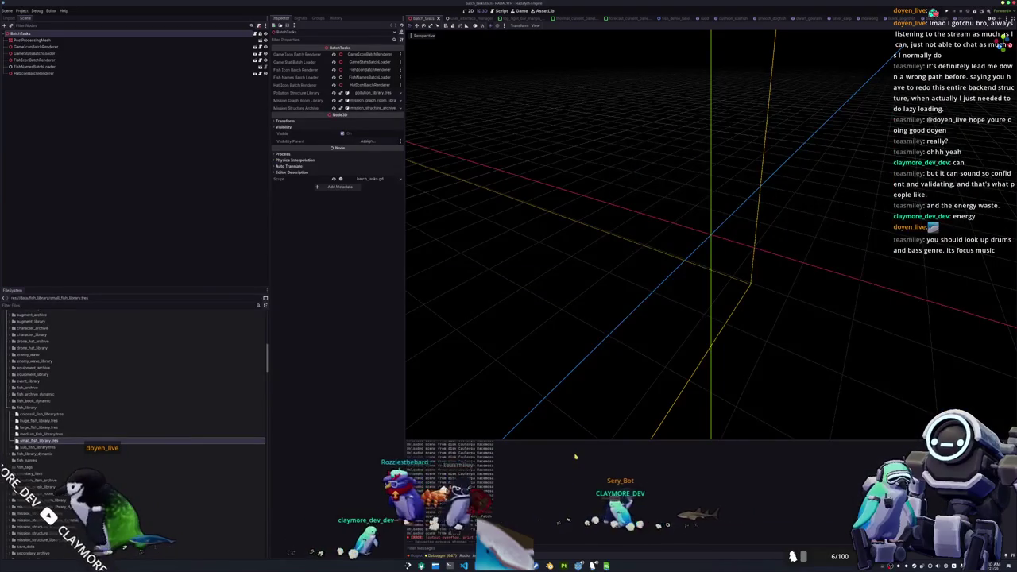
{"action": "key", "text": "super"}
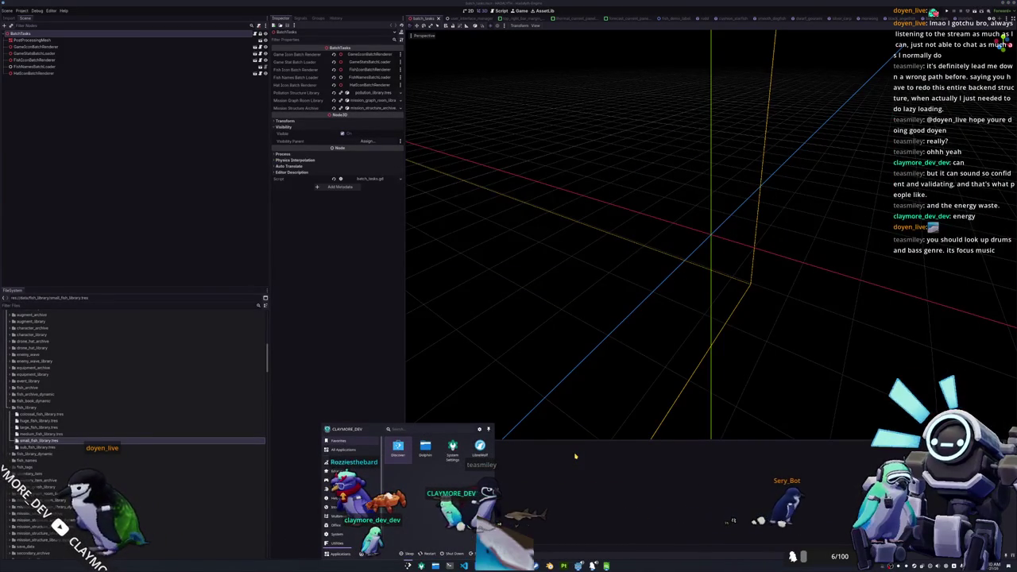
{"action": "type", "text": "kin"}
{"action": "key", "text": "Return"}
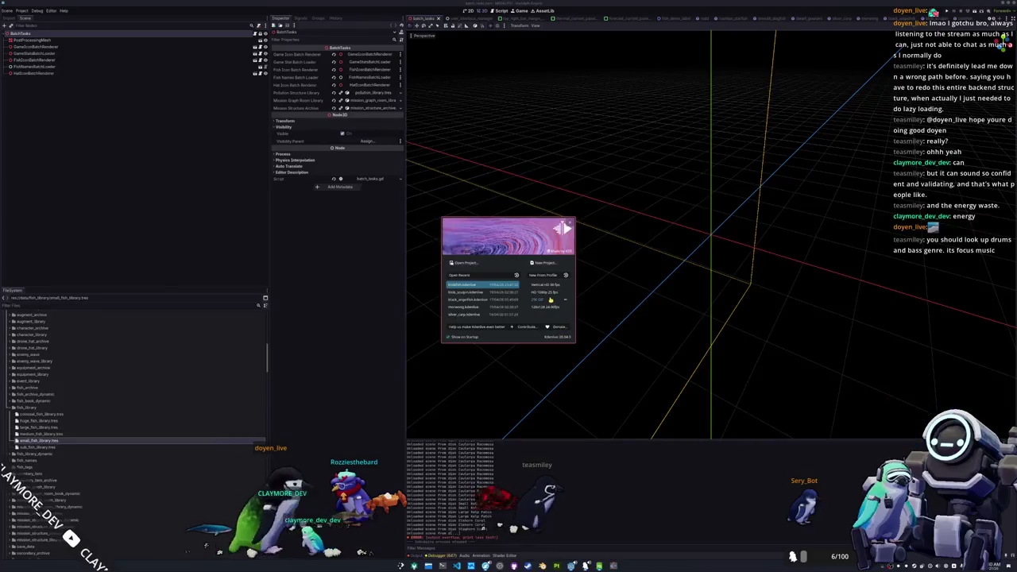
{"action": "double_click", "coordinate": [545, 289]}
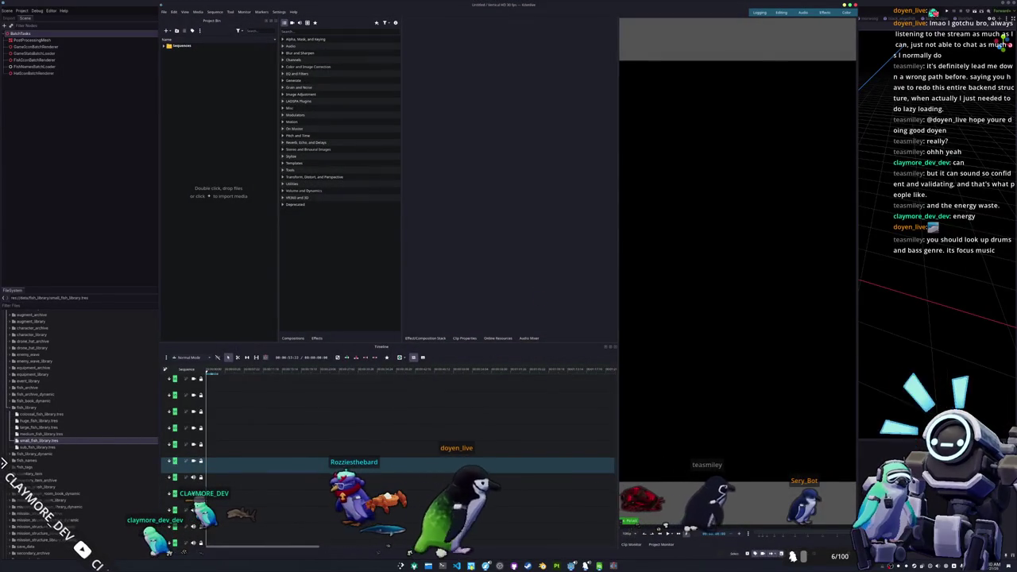
Place the Dolphin file browser beside the editor and expand the giant_kelpfish folder.
{"action": "left_click_drag", "start_coordinate": [437, 150], "coordinate": [576, 221]}
{"action": "mouse_move", "coordinate": [381, 223]}
{"action": "left_mouse_down"}
{"action": "mouse_move", "coordinate": [524, 191]}
{"action": "mouse_move", "coordinate": [551, 137]}
{"action": "left_mouse_up"}
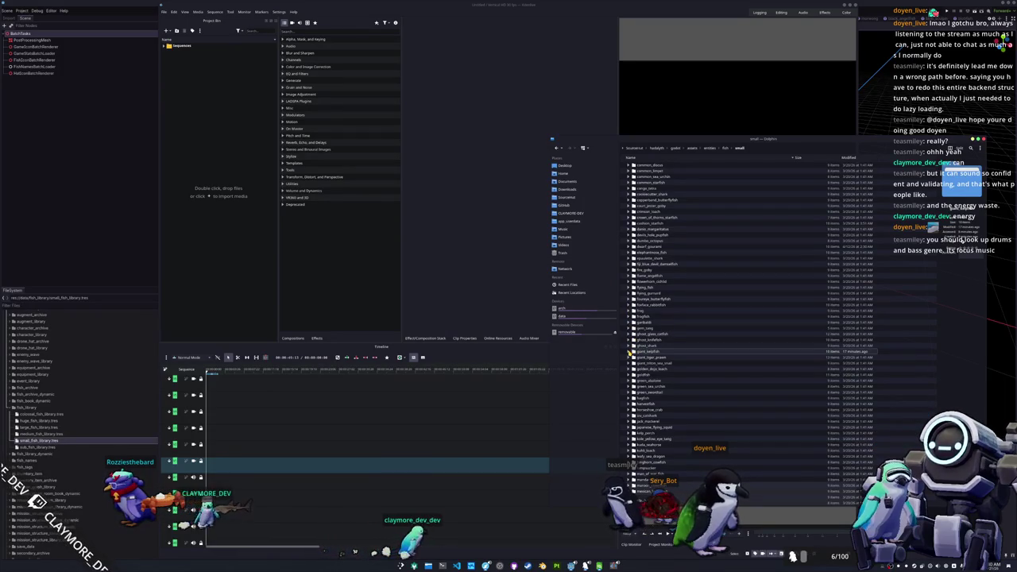
{"action": "left_click", "coordinate": [633, 351]}
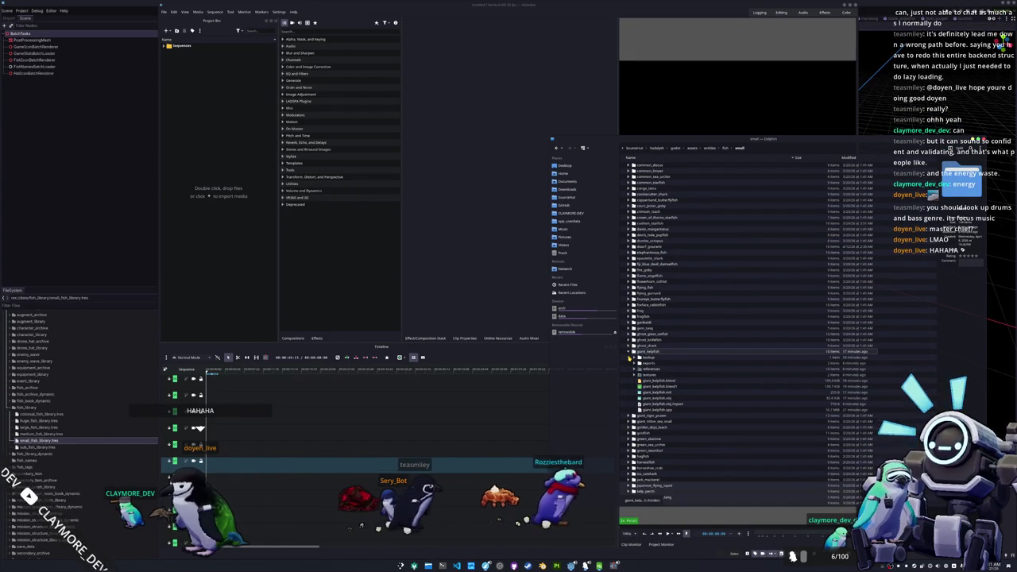
Drag the latest recording from Videos > Recordings onto Kdenlive's timeline track.
{"action": "left_click", "coordinate": [564, 246]}
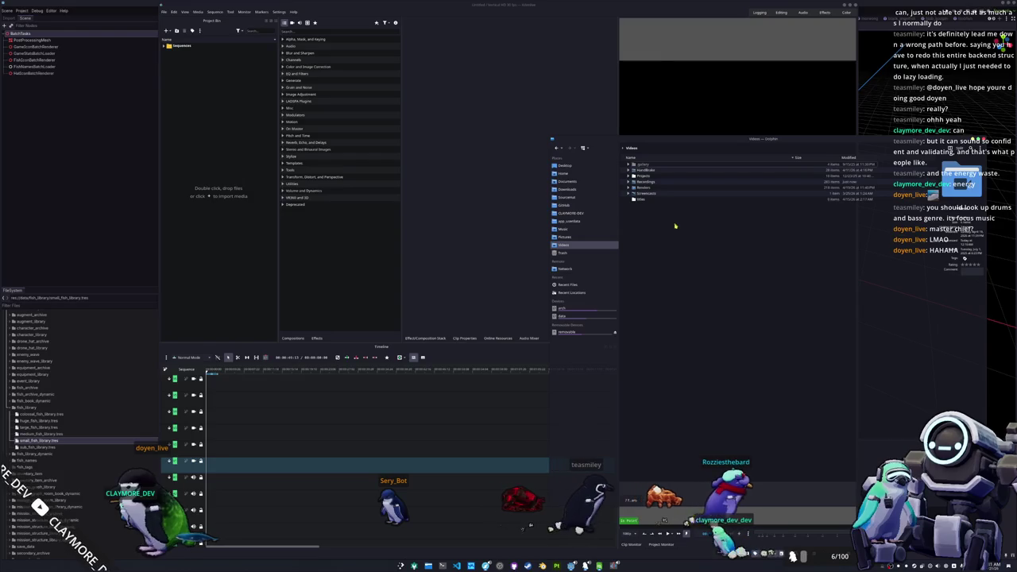
{"action": "left_click", "coordinate": [629, 182]}
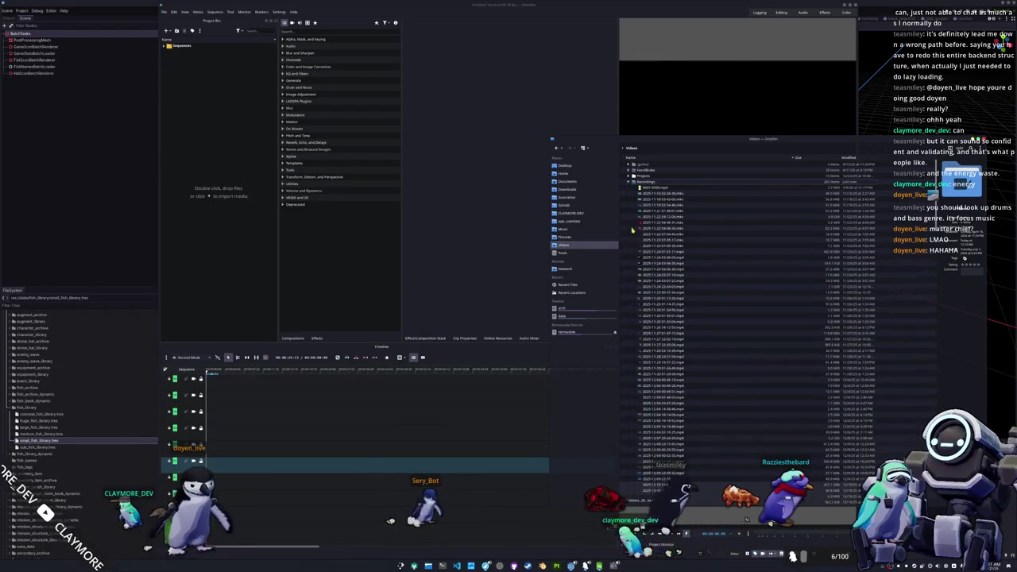
{"action": "scroll", "coordinate": [633, 229], "scroll_direction": "down", "scroll_amount": 15}
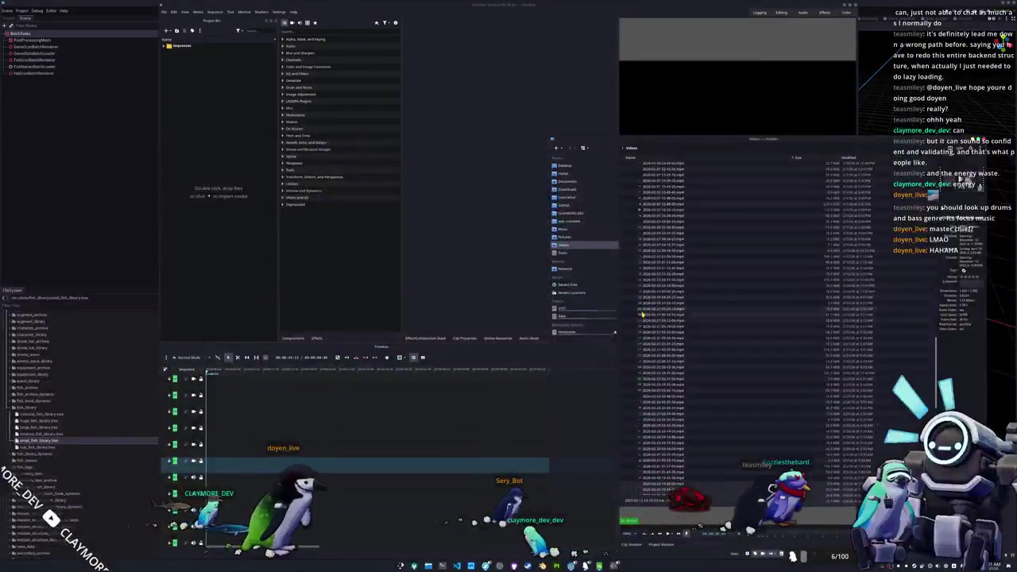
{"action": "scroll", "coordinate": [642, 315], "scroll_direction": "down", "scroll_amount": 10}
{"action": "left_click_drag", "start_coordinate": [653, 449], "coordinate": [239, 383]}
{"action": "left_click", "coordinate": [241, 248]}
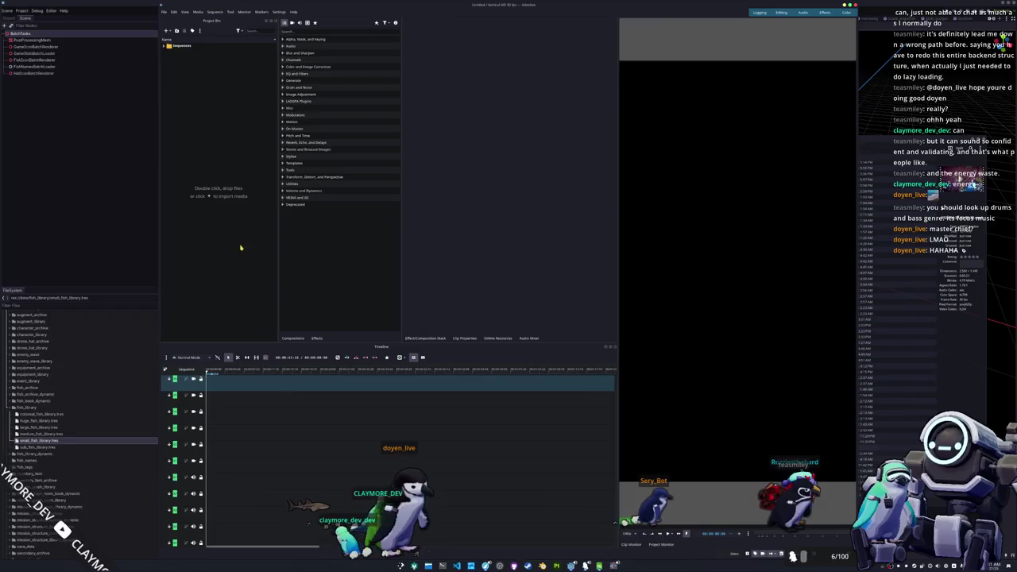
{"action": "mouse_move", "coordinate": [191, 53]}
{"action": "left_mouse_down"}
{"action": "mouse_move", "coordinate": [186, 156]}
{"action": "mouse_move", "coordinate": [248, 473]}
{"action": "mouse_move", "coordinate": [202, 472]}
{"action": "left_mouse_up"}
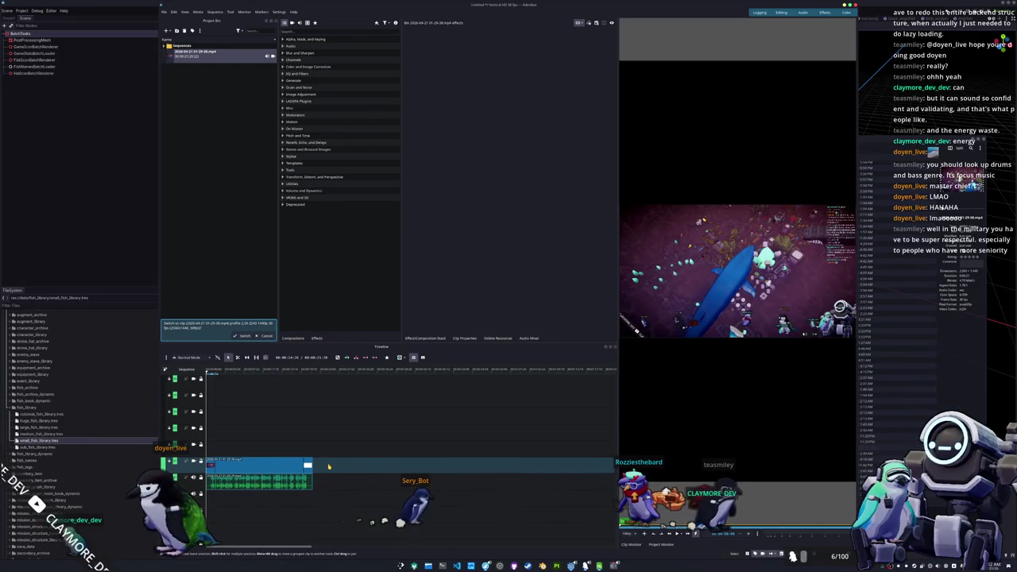
Start saving the Kdenlive project with Ctrl+S.
{"action": "key", "text": "ctrl+s"}
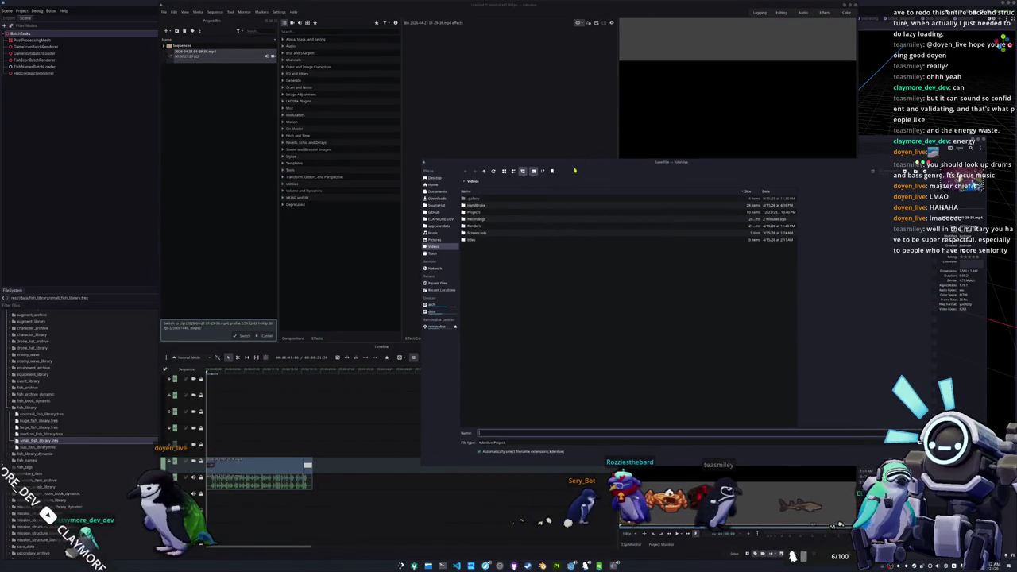
Create a giant_kelpfish folder in Videos/Projects/shorts and save the project there as giant_kelpfish.
{"action": "double_click", "coordinate": [475, 212]}
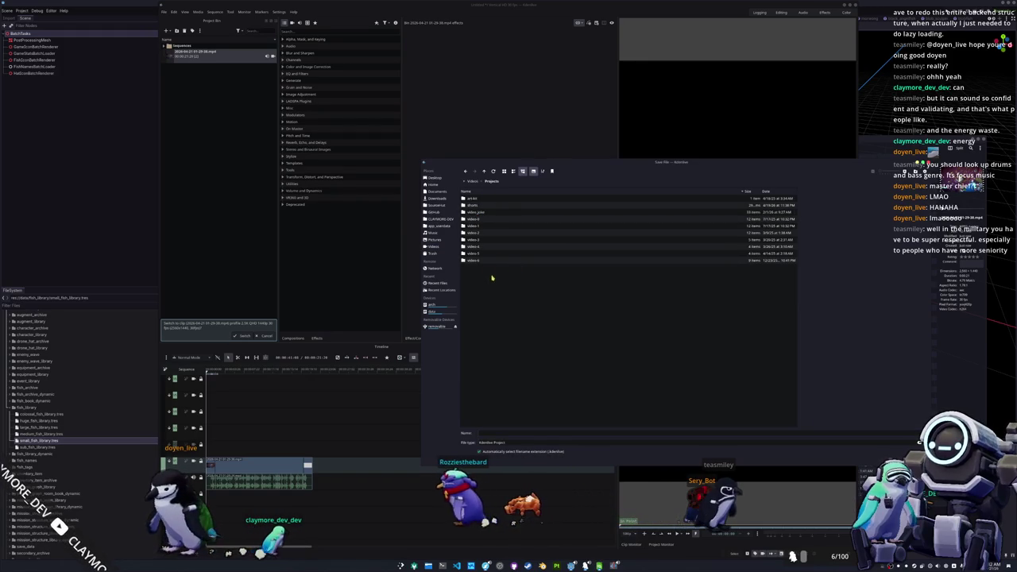
{"action": "double_click", "coordinate": [475, 206]}
{"action": "key", "text": "F10"}
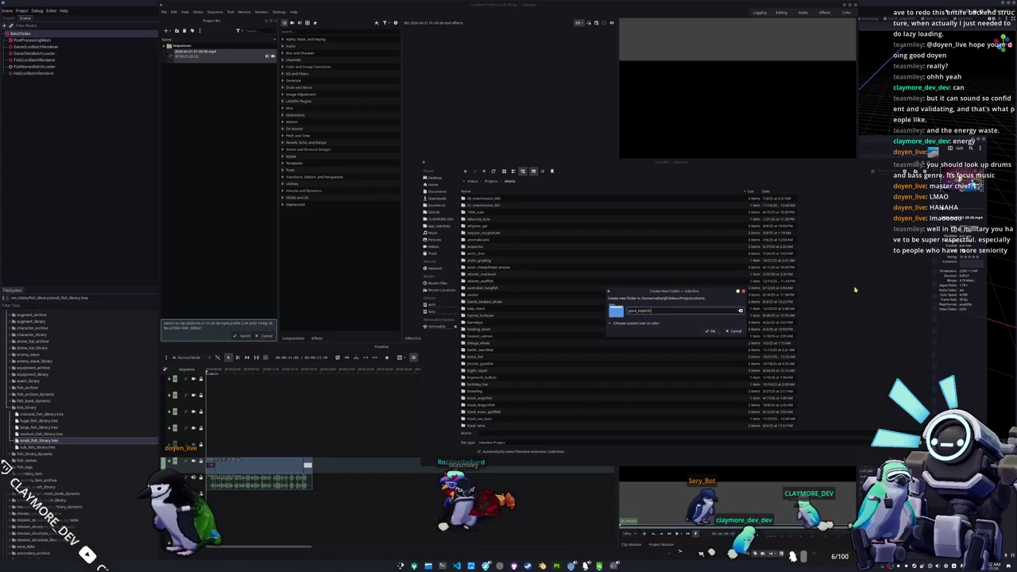
{"action": "key", "text": "Return"}
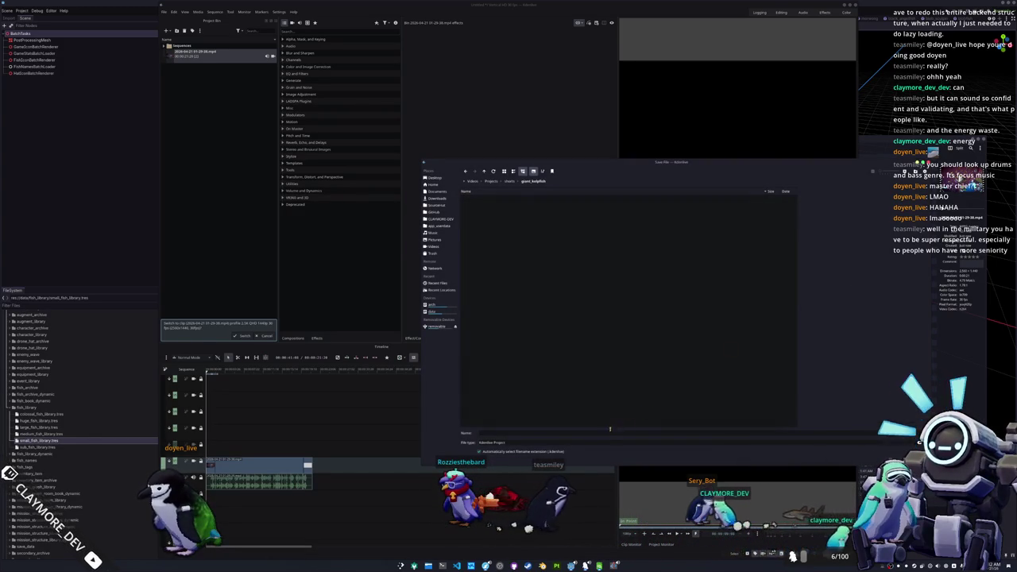
{"action": "type", "text": "giant_kelpfish"}
{"action": "left_click", "coordinate": [823, 424]}
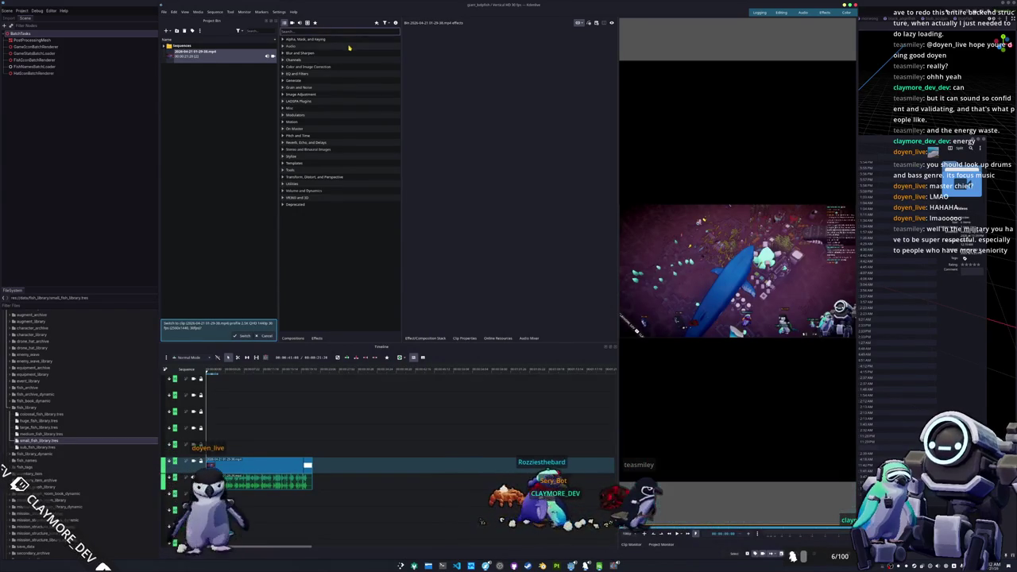
Apply the Position and Zoom effect to the gameplay clip and preview it further along.
{"action": "type", "text": "zoom"}
{"action": "mouse_move", "coordinate": [309, 45]}
{"action": "left_mouse_down"}
{"action": "mouse_move", "coordinate": [402, 121]}
{"action": "mouse_move", "coordinate": [306, 465]}
{"action": "left_mouse_up"}
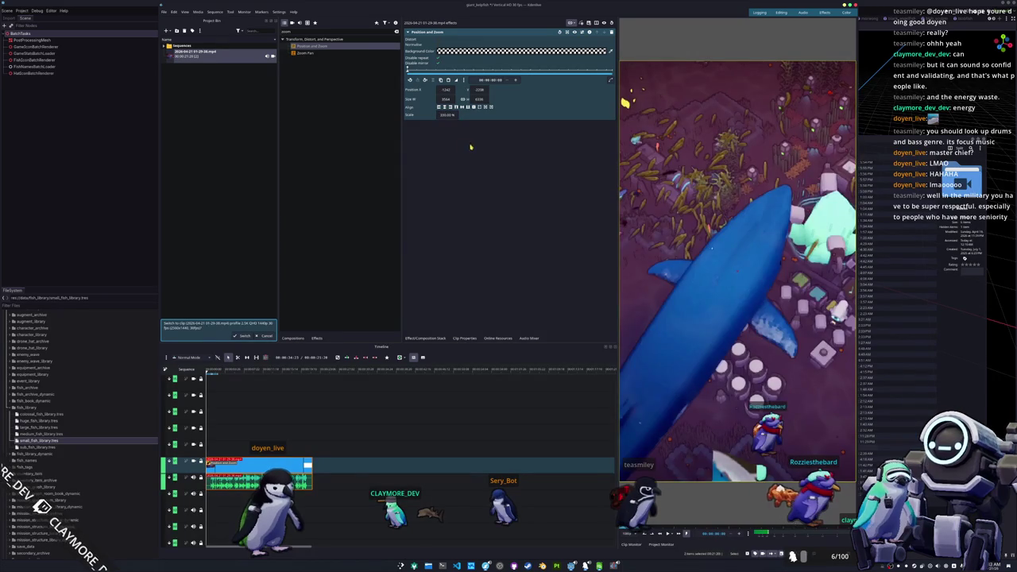
{"action": "left_click", "coordinate": [252, 376]}
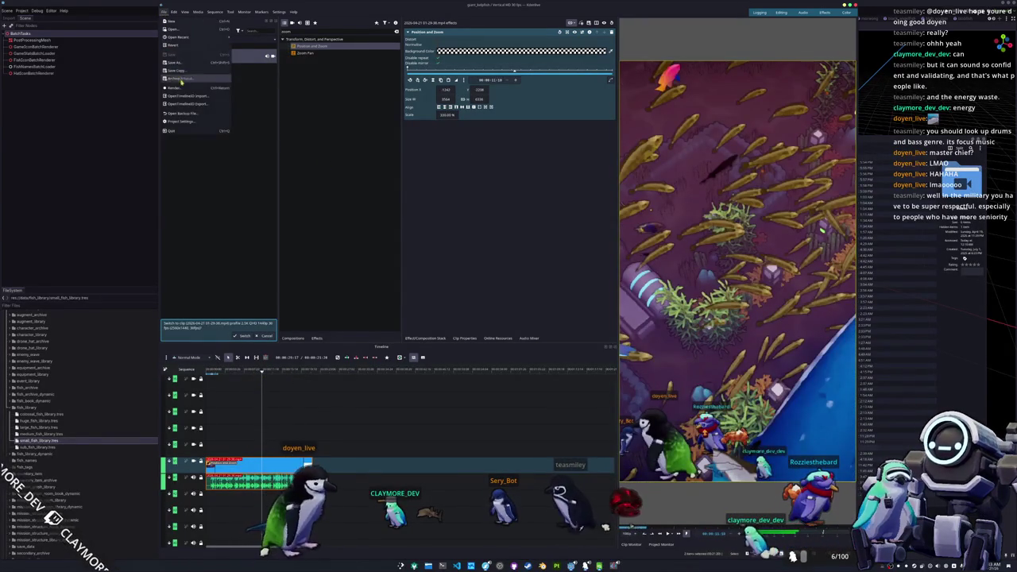
{"action": "key", "text": "ctrl+Return"}
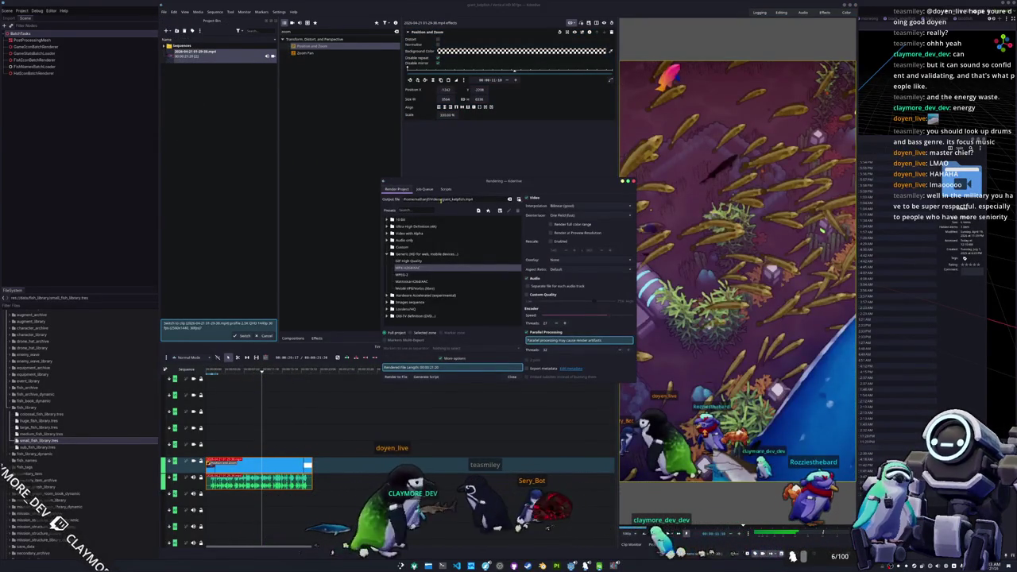
Render the short to Renders/giant_kelpfish.mp4, then return to the Godot editor.
{"action": "type", "text": "Renders/"}
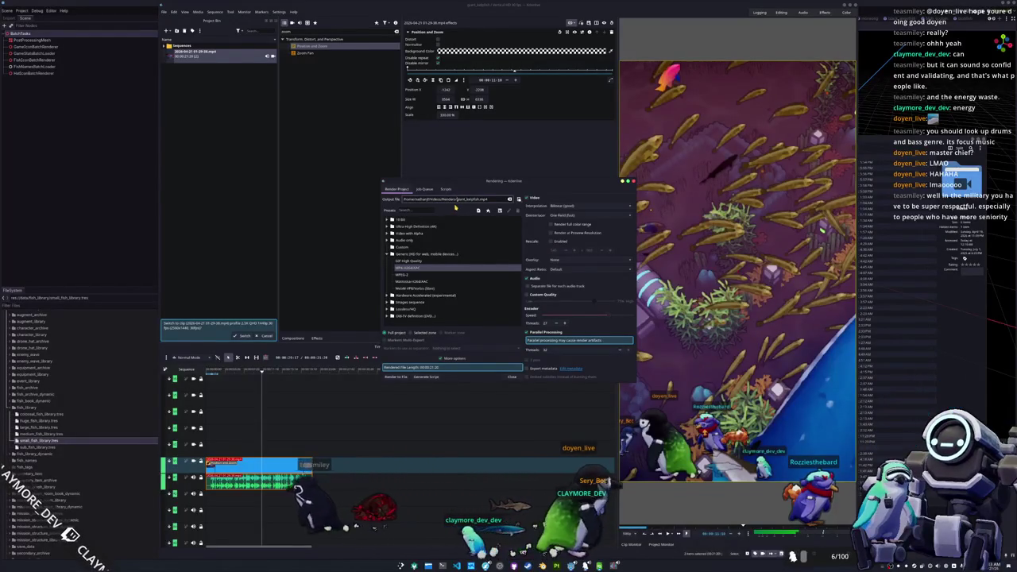
{"action": "left_click", "coordinate": [397, 376]}
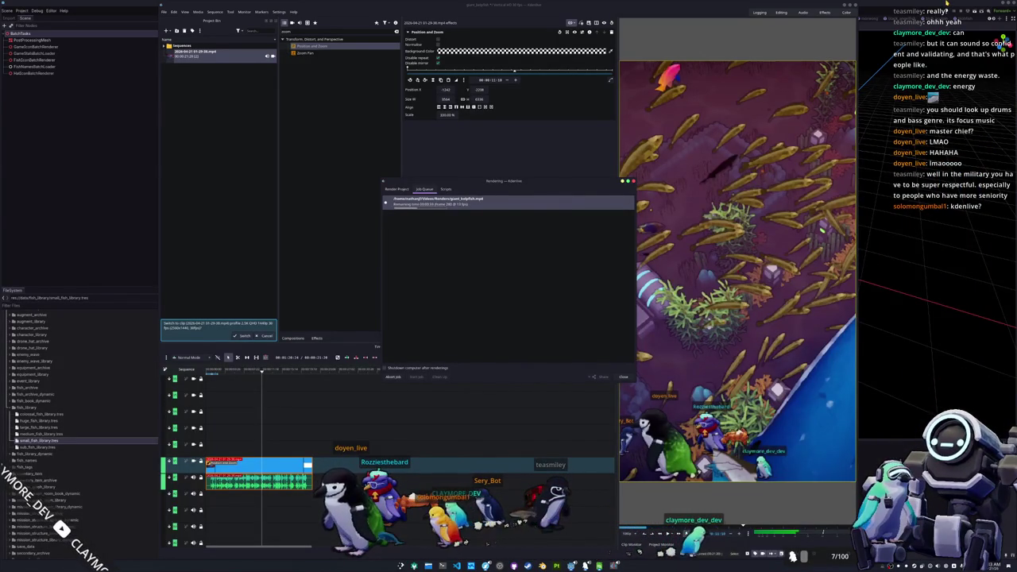
{"action": "key", "text": "alt+Tab"}
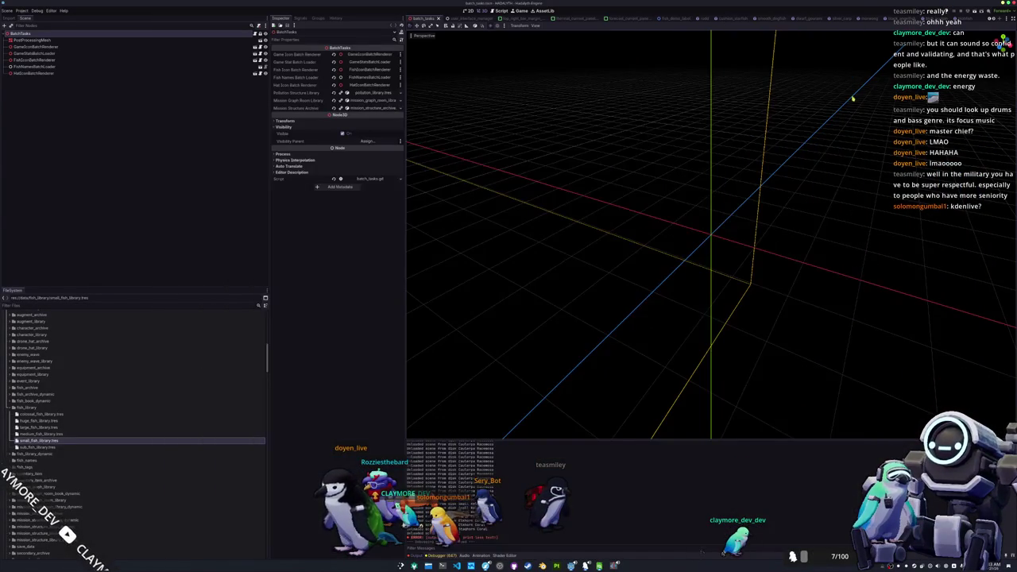